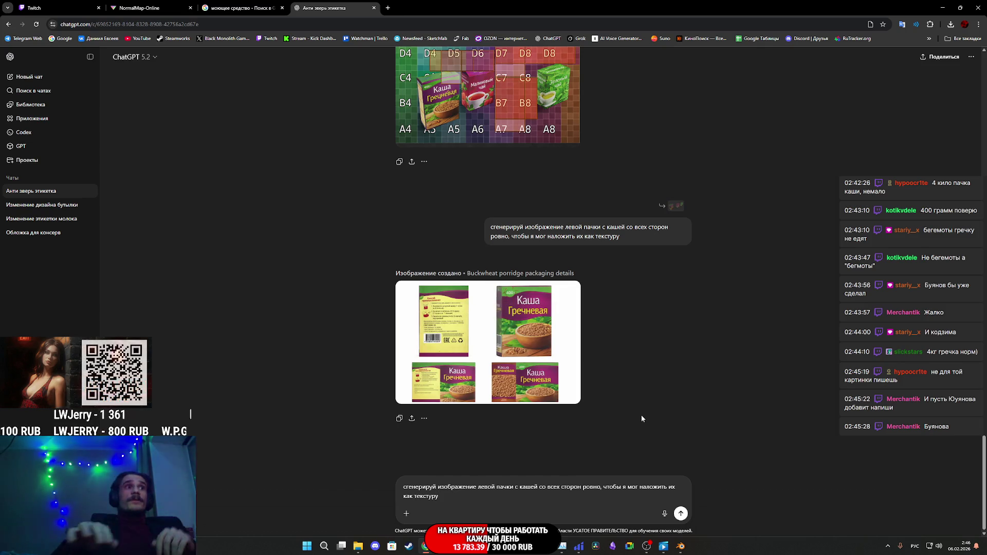
Step: View the buckwheat package image, close the ChatGPT, image search and NormalMap-Online tabs, and switch to Substance 3D Painter
left_click(504, 343)
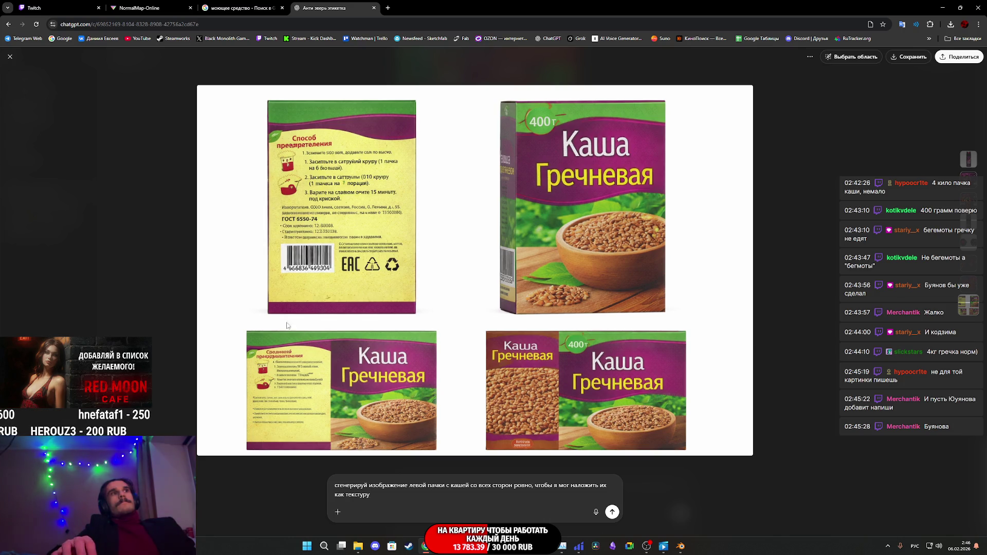
left_click(758, 256)
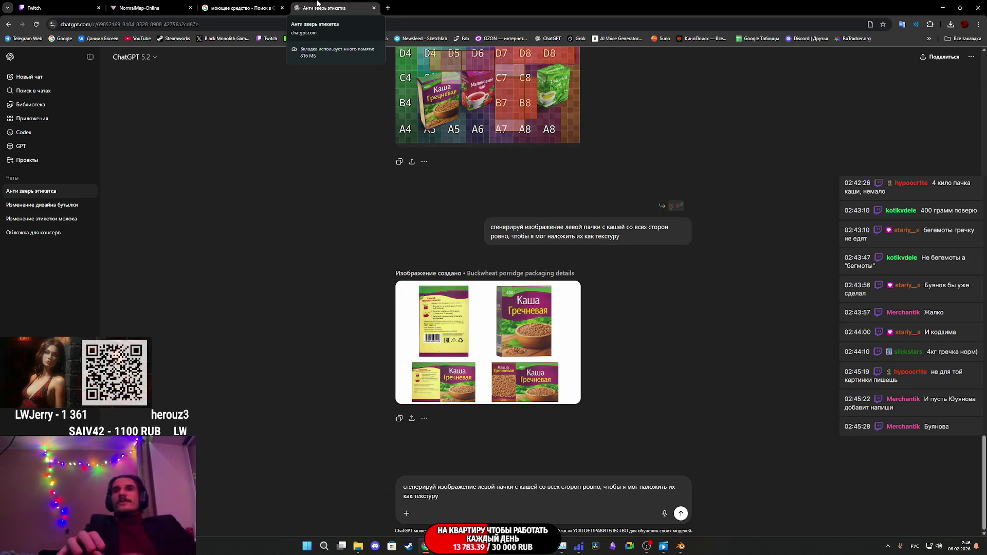
middle_click(317, 3)
middle_click(242, 3)
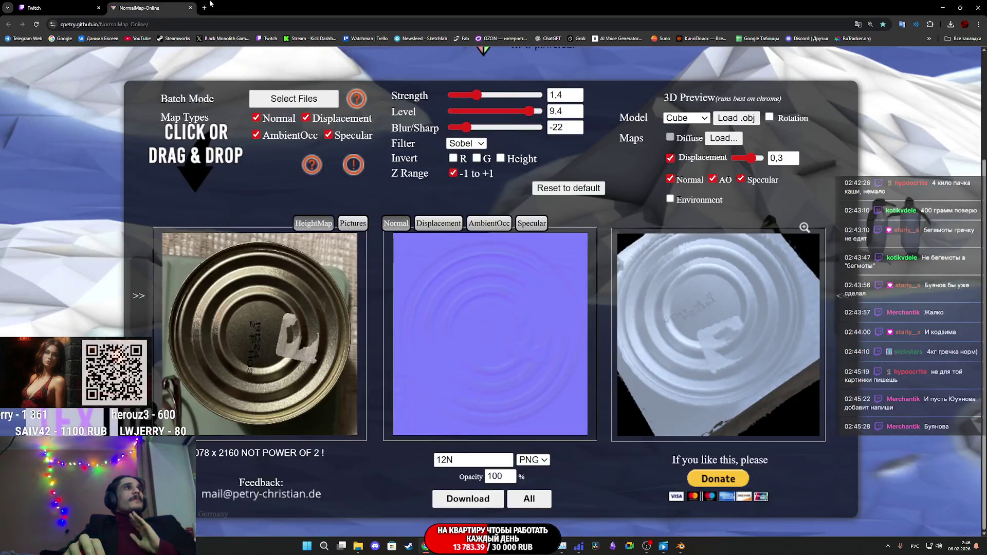
middle_click(149, 4)
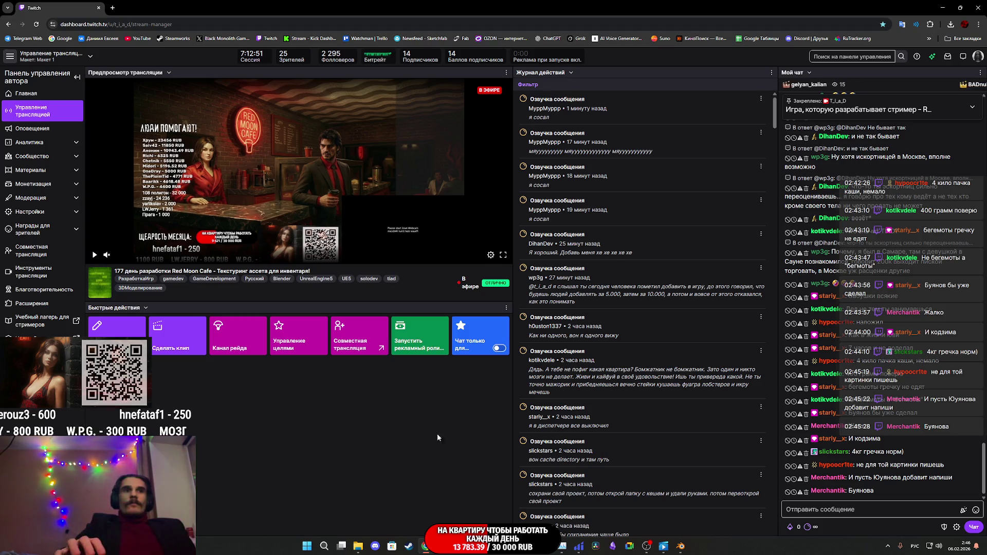
left_click(511, 546)
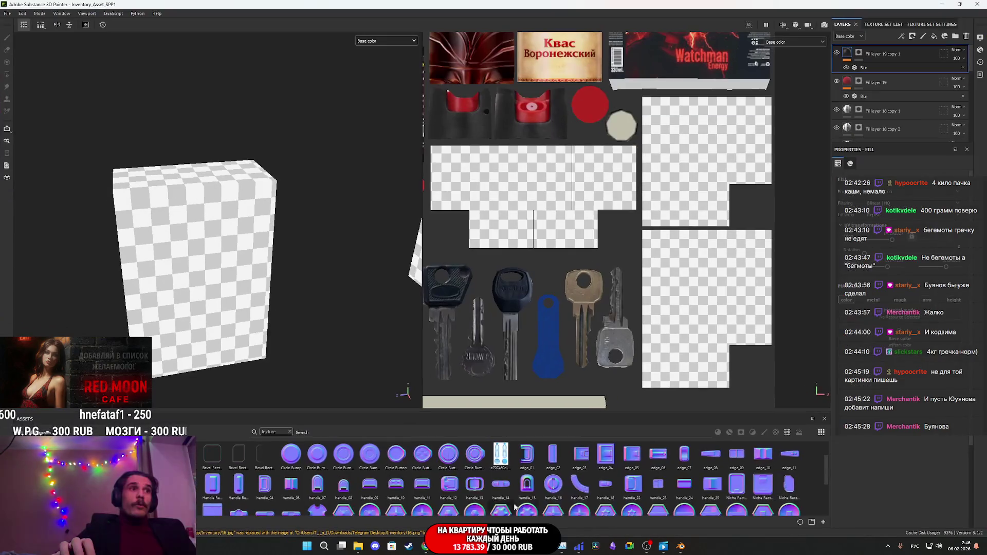
scroll(634, 301, "down", 3)
scroll(633, 300, "down", 2)
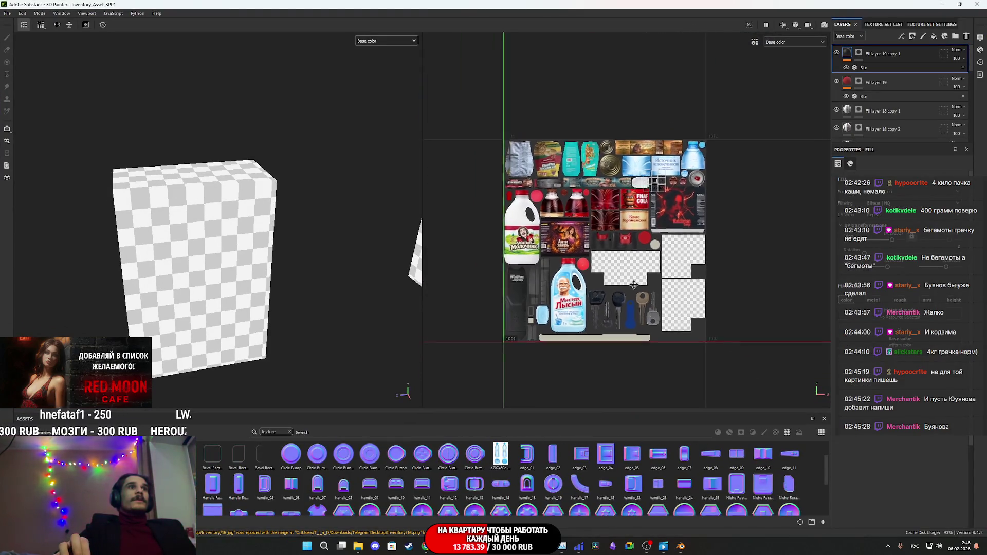
scroll(634, 301, "up", 1)
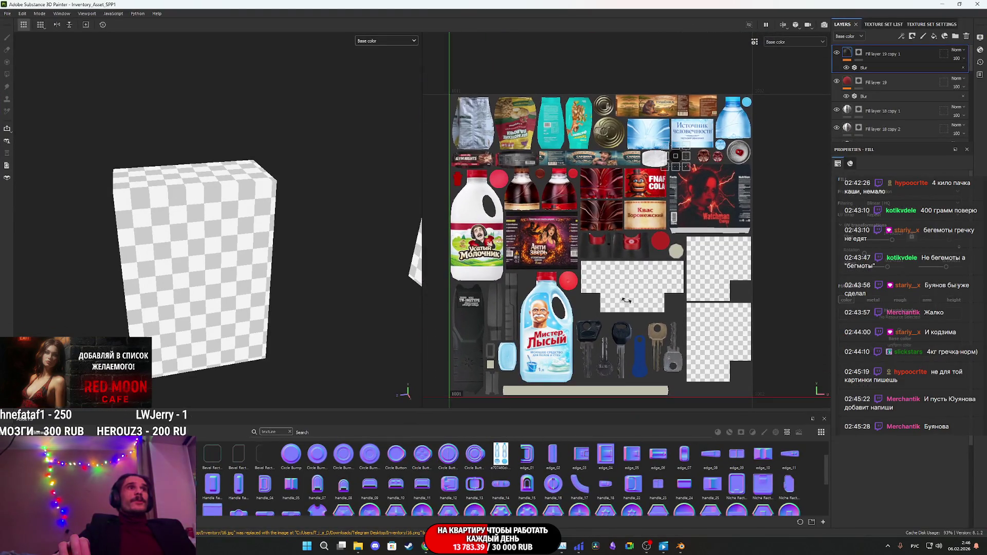
scroll(338, 183, "down", 3)
scroll(250, 279, "down", 3)
scroll(270, 290, "down", 2)
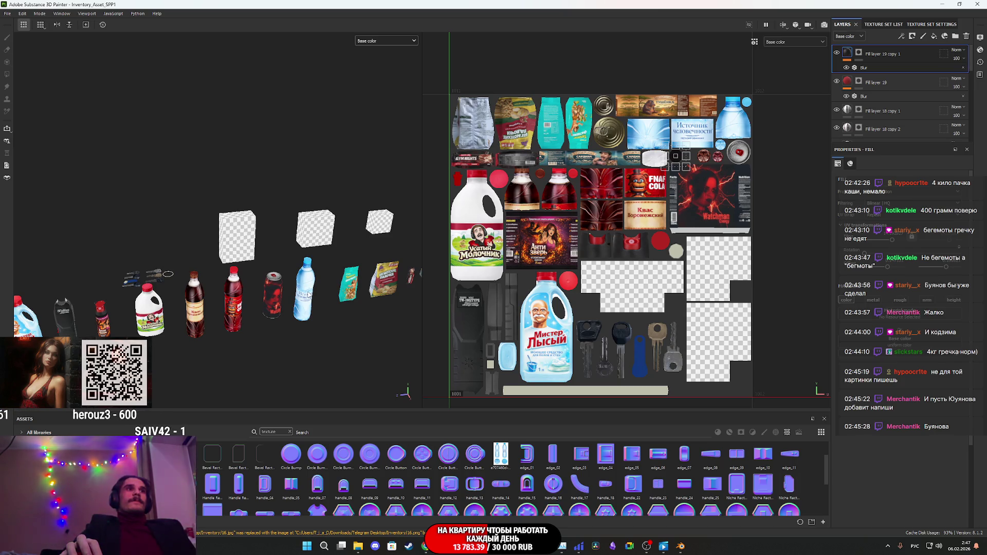
Step: Inspect the row of products and bottles in the views, then bring up the inventory texture set settings
middle_click_drag(274, 299, 379, 246)
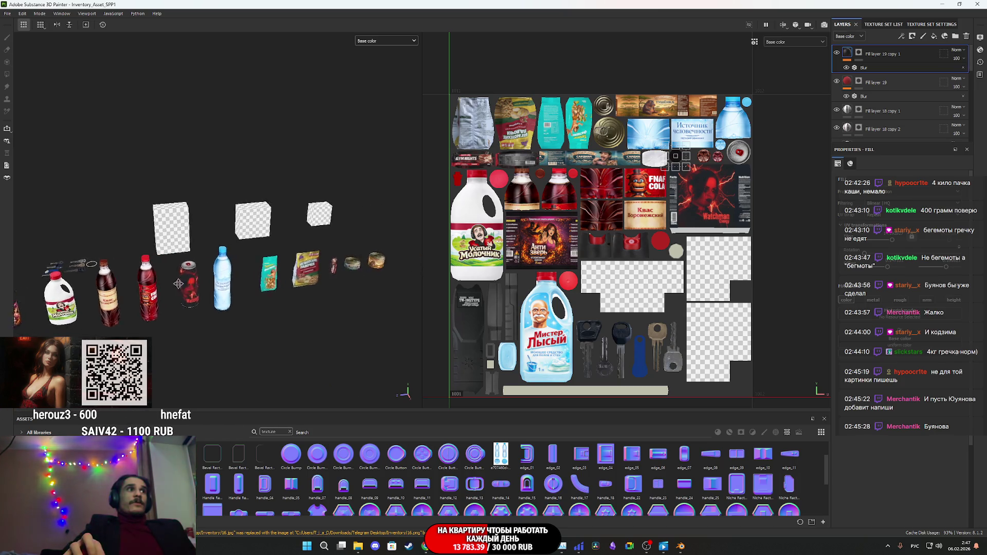
scroll(380, 247, "down", 2)
scroll(380, 247, "up", 4)
scroll(379, 247, "down", 3)
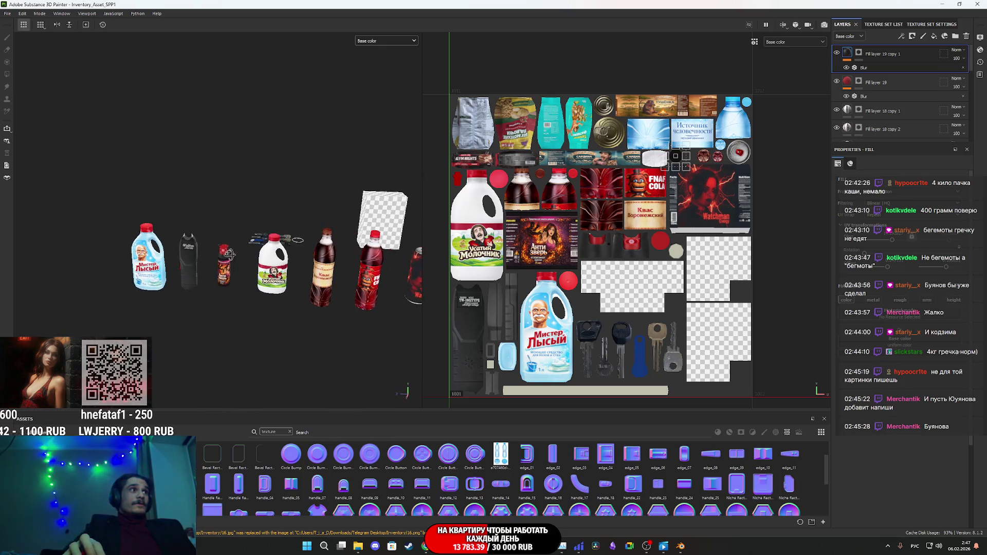
middle_click_drag(379, 248, 231, 248)
mouse_move(231, 263)
left_mouse_down("alt")
mouse_move(199, 270)
mouse_move(226, 243)
left_mouse_up("alt")
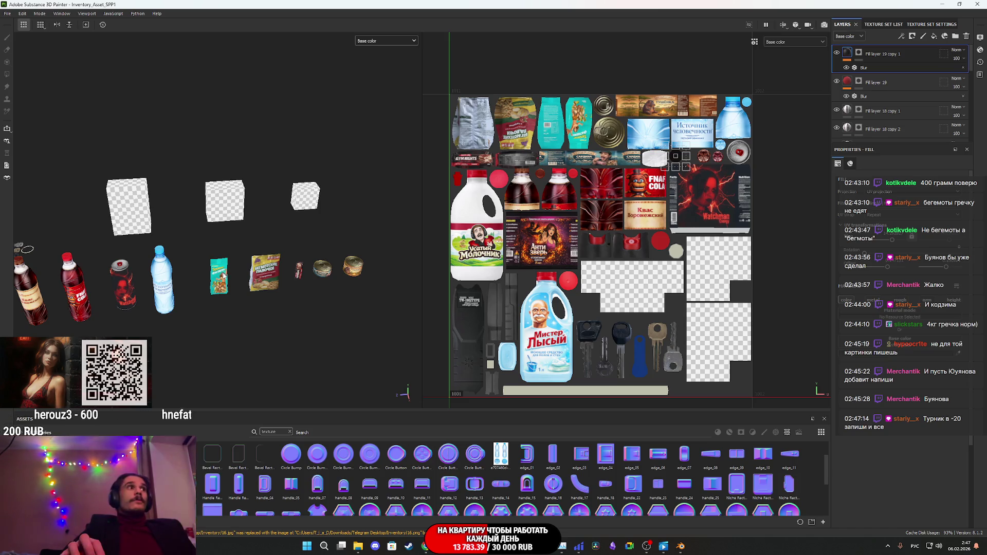
scroll(222, 274, "up", 3)
scroll(216, 263, "up", 2)
scroll(210, 247, "up", 2)
scroll(206, 230, "up", 2)
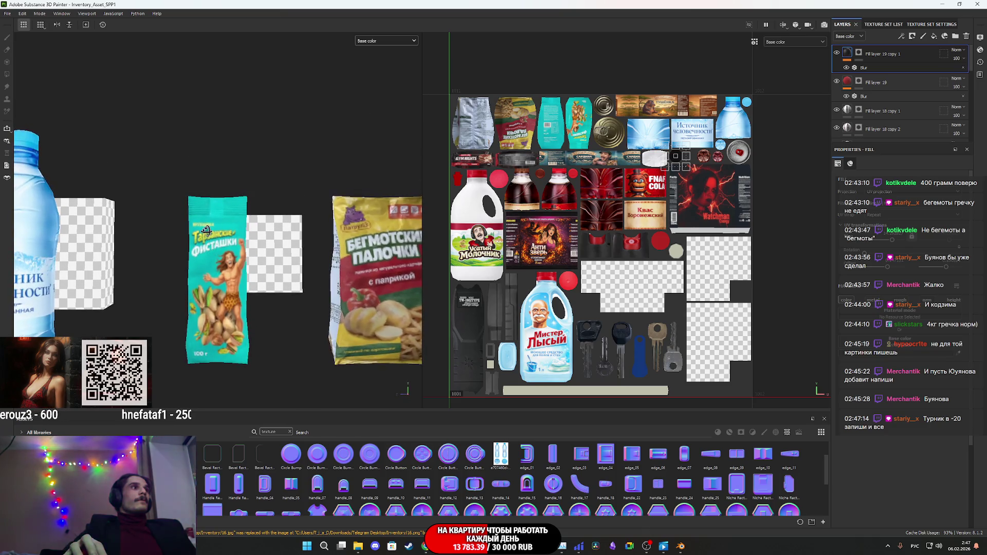
scroll(206, 229, "up", 3)
left_click(925, 25)
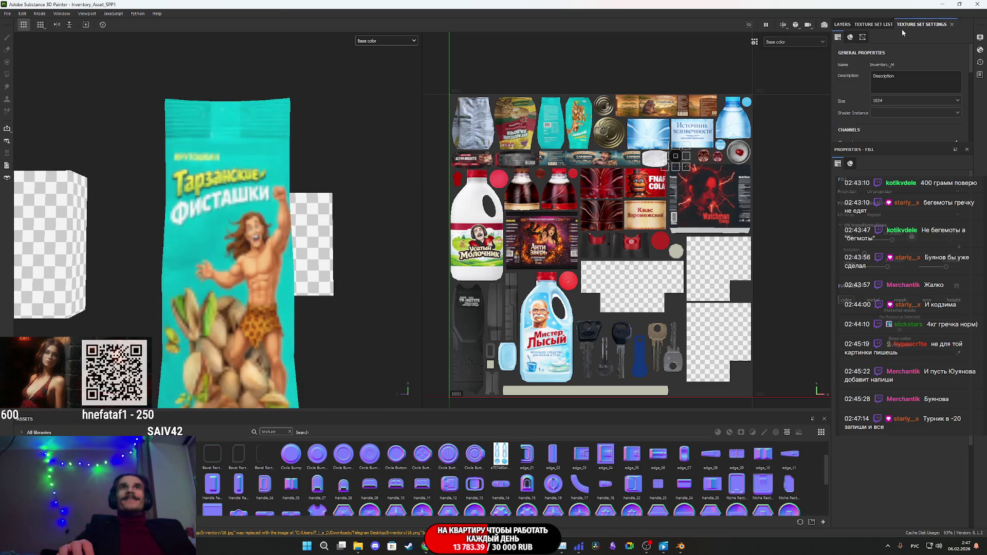
Step: Raise the texture set size to 2048 and then 4096 while checking the pistachio packet
left_click(882, 142)
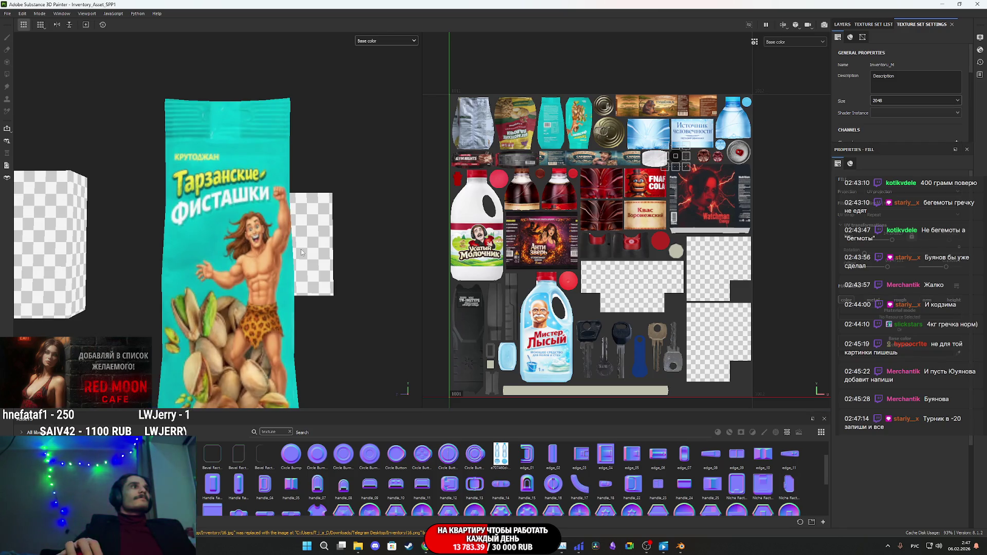
mouse_move(229, 297)
left_mouse_down("alt")
mouse_move(135, 224)
mouse_move(236, 248)
left_mouse_up("alt")
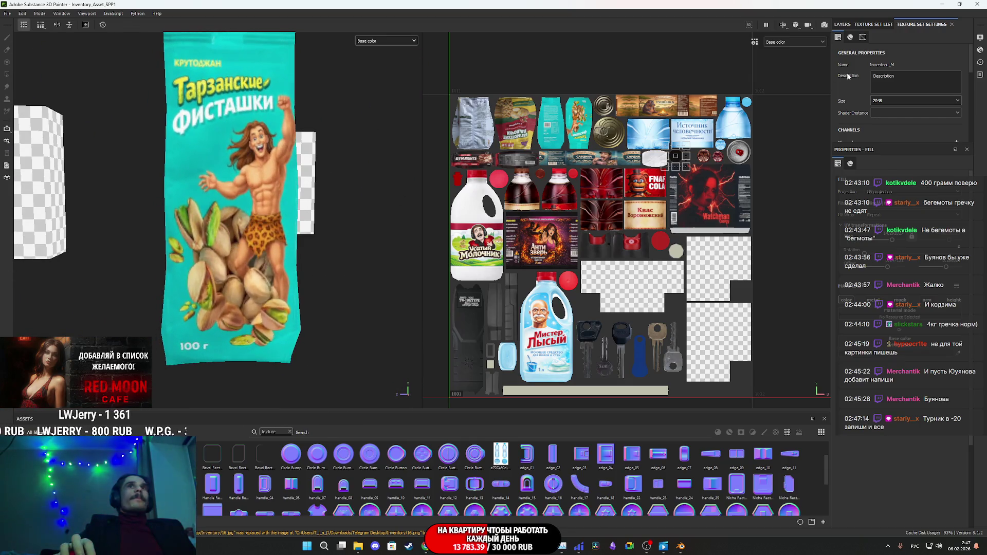
left_click(890, 100)
left_click(896, 149)
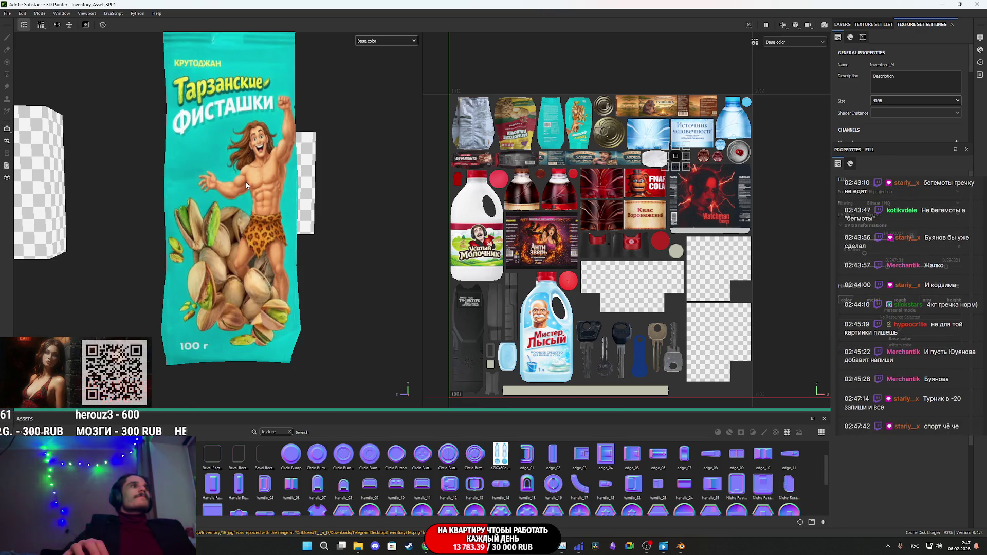
mouse_move(247, 186)
left_mouse_down("alt")
mouse_move(207, 235)
mouse_move(289, 235)
mouse_move(275, 222)
left_mouse_up("alt")
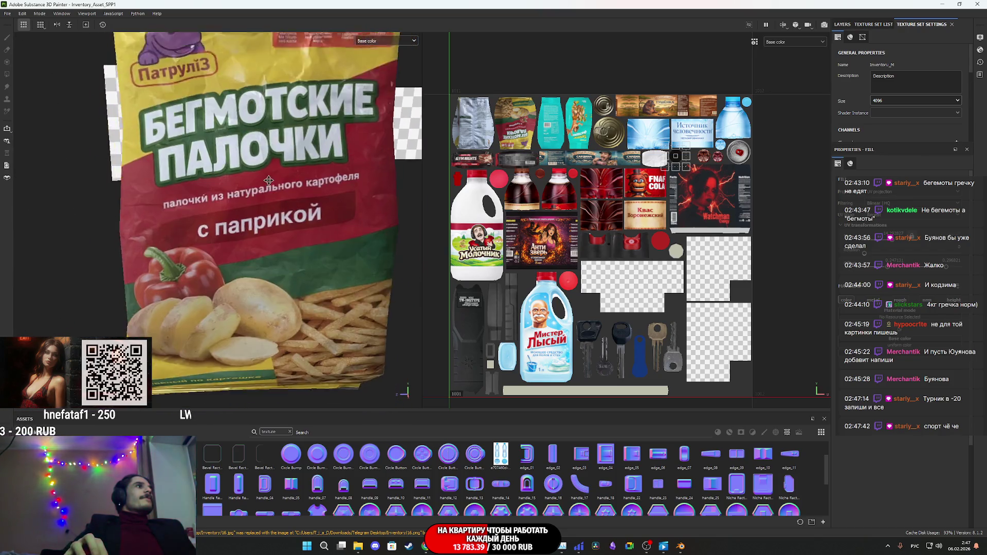
left_click_drag(275, 225, 276, 158, "alt")
right_click_drag(274, 162, 289, 235, "alt")
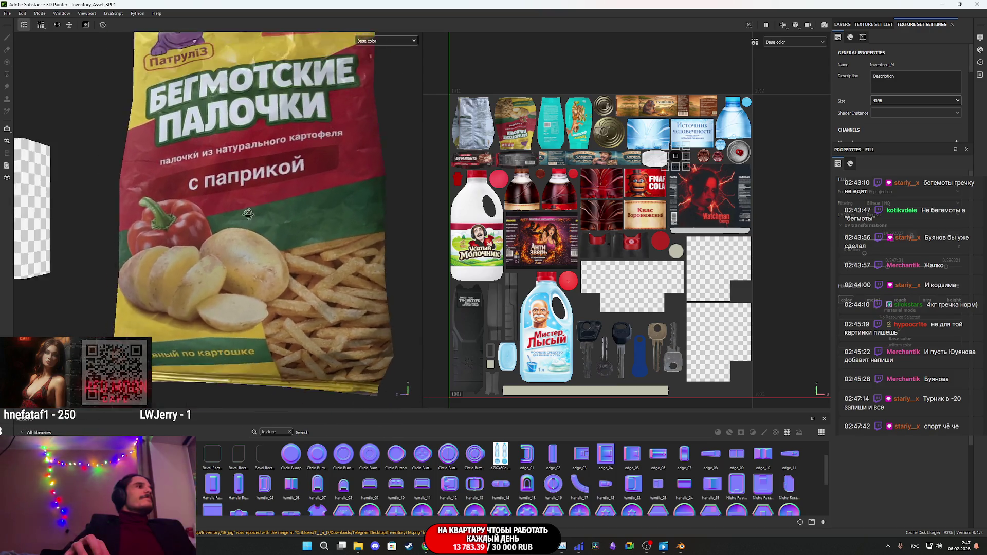
middle_click_drag(289, 235, 231, 239, "alt")
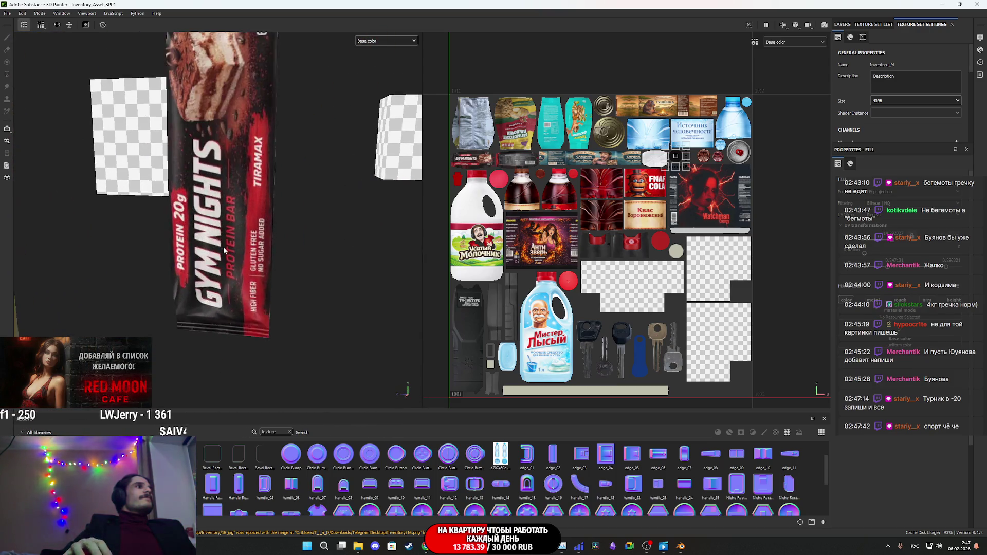
right_click_drag(232, 239, 297, 179, "alt")
left_click_drag(298, 179, 242, 226, "alt")
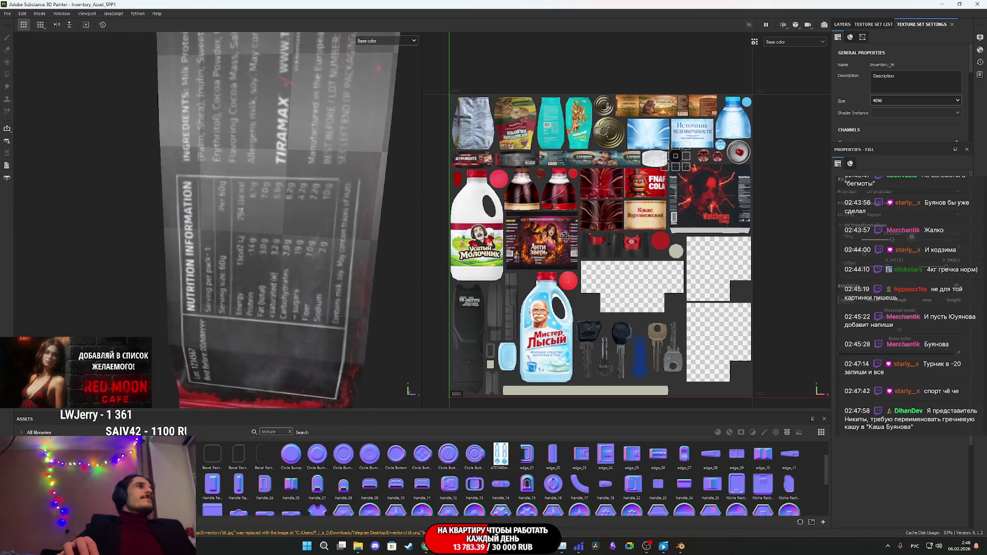
right_click_drag(242, 226, 262, 193, "alt")
middle_click_drag(263, 193, 298, 245, "alt")
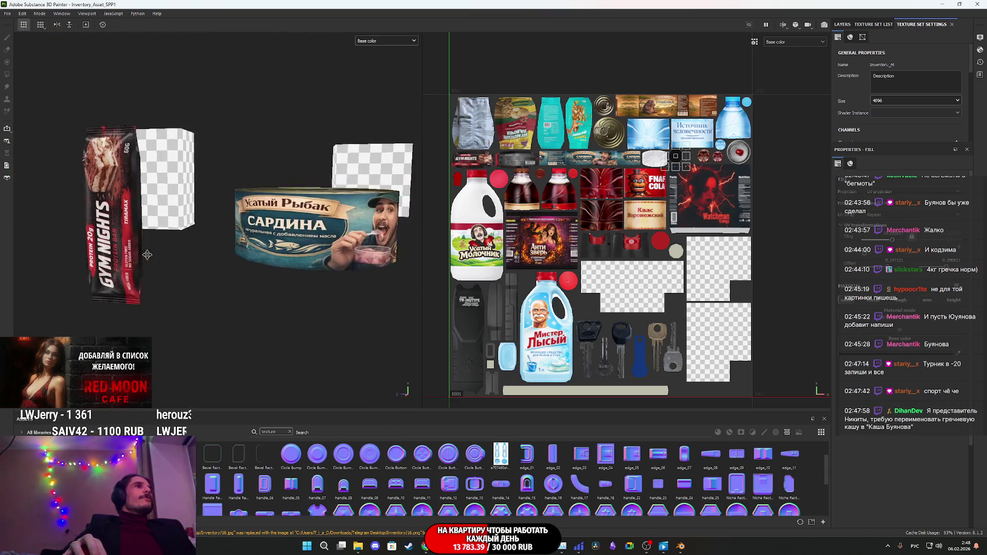
mouse_move(297, 246)
left_mouse_down("alt")
mouse_move(258, 264)
mouse_move(359, 275)
mouse_move(34, 289)
left_mouse_up("alt")
scroll(336, 271, "down", 2)
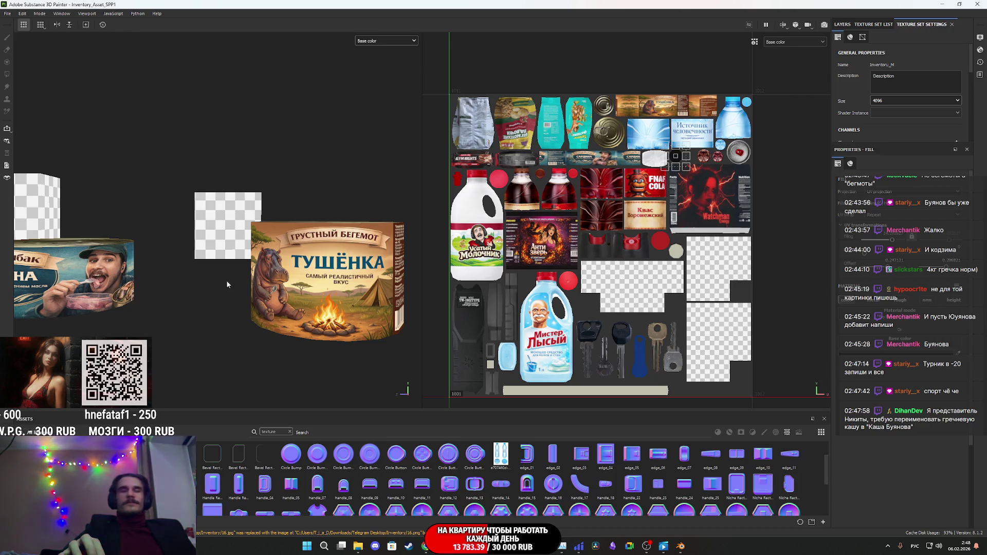
left_click_drag(223, 284, 139, 280, "alt")
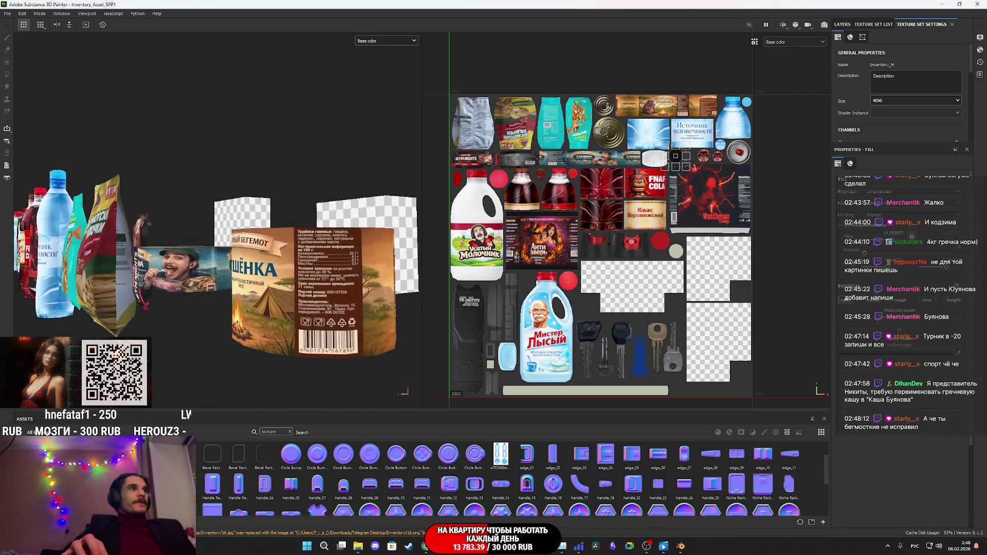
scroll(138, 279, "up", 2)
scroll(351, 338, "up", 3)
mouse_move(351, 337)
left_mouse_down("alt")
mouse_move(293, 287)
mouse_move(358, 264)
left_mouse_up("alt")
scroll(293, 288, "down", 2)
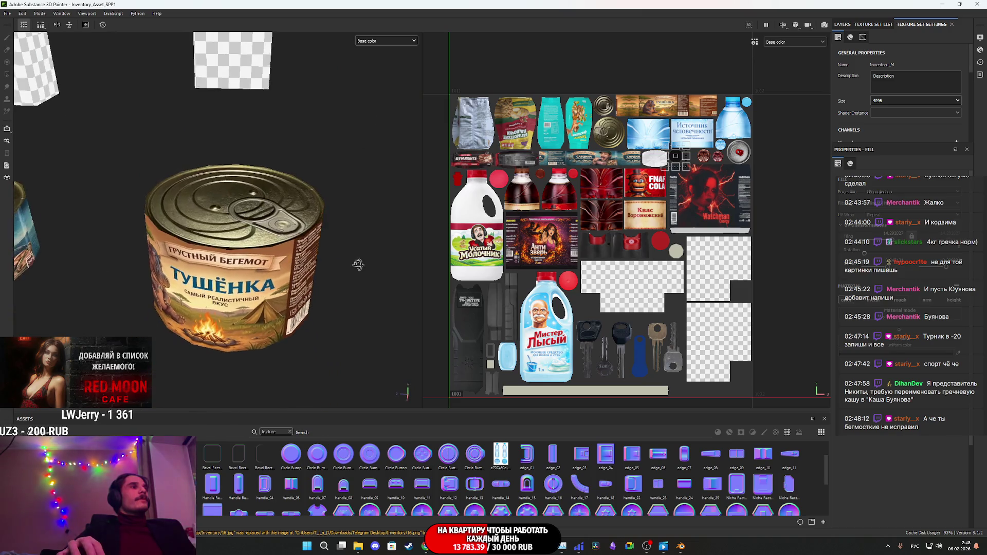
scroll(357, 265, "down", 2)
middle_click_drag(357, 265, 232, 255)
scroll(231, 255, "up", 3)
mouse_move(215, 287)
left_mouse_down("alt")
mouse_move(240, 229)
mouse_move(216, 221)
left_mouse_up("alt")
scroll(241, 230, "up", 4)
scroll(242, 230, "down", 2)
scroll(216, 221, "up", 3)
scroll(221, 222, "down", 2)
scroll(244, 243, "down", 1)
mouse_move(244, 242)
left_mouse_down("alt")
mouse_move(263, 232)
mouse_move(324, 247)
left_mouse_up("alt")
scroll(324, 247, "up", 3)
scroll(303, 289, "up", 2)
scroll(303, 289, "up", 1)
scroll(309, 244, "up", 2)
left_click_drag(309, 245, 239, 239, "alt")
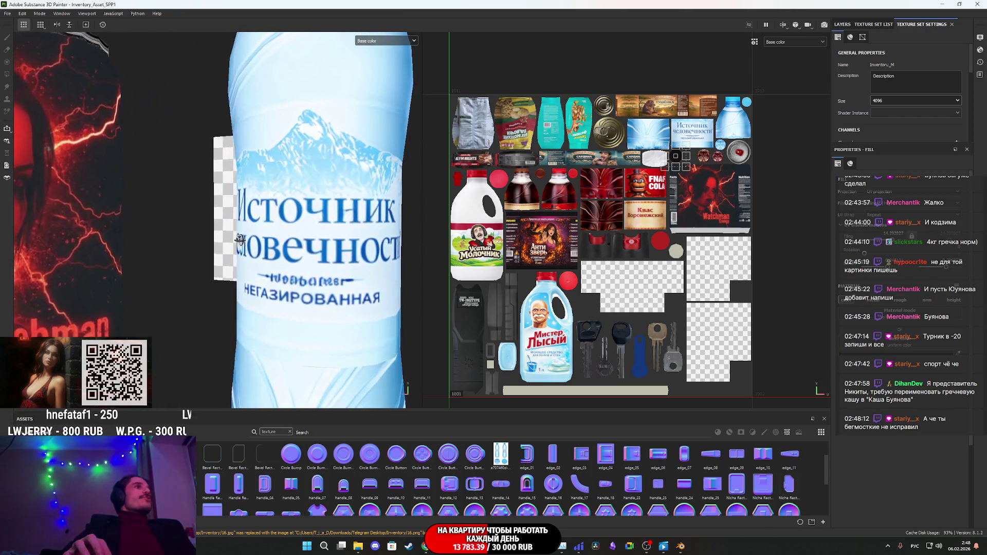
mouse_move(240, 240)
left_mouse_down("alt")
mouse_move(292, 283)
mouse_move(273, 281)
mouse_move(297, 308)
mouse_move(254, 296)
mouse_move(280, 306)
mouse_move(275, 323)
mouse_move(295, 386)
mouse_move(265, 309)
mouse_move(199, 303)
mouse_move(290, 199)
left_mouse_up("alt")
scroll(291, 284, "down", 1)
scroll(290, 284, "down", 2)
scroll(290, 284, "down", 1)
scroll(272, 280, "up", 2)
scroll(297, 308, "up", 3)
scroll(296, 305, "down", 2)
scroll(254, 297, "up", 2)
scroll(254, 298, "down", 2)
scroll(281, 307, "up", 1)
scroll(275, 324, "up", 1)
Step: Orbit around the cola, kvass and milk bottles, stun gun and pepper spray can to inspect their labels
right_click_drag(291, 199, 218, 274, "alt")
left_click_drag(217, 274, 225, 270, "alt")
right_click_drag(226, 270, 179, 285, "alt")
left_click_drag(179, 284, 228, 273, "alt")
mouse_move(227, 273)
right_mouse_down("alt")
mouse_move(275, 263)
mouse_move(258, 270)
right_mouse_up("alt")
left_click_drag(259, 270, 252, 271, "alt")
right_click_drag(252, 270, 220, 362, "alt")
mouse_move(220, 362)
left_mouse_down("alt")
mouse_move(209, 392)
mouse_move(329, 128)
mouse_move(156, 285)
mouse_move(203, 371)
mouse_move(286, 206)
mouse_move(231, 295)
left_mouse_up("alt")
Step: Switch the viewport channel from Base color to full Material display
left_click(370, 39)
left_click(374, 51)
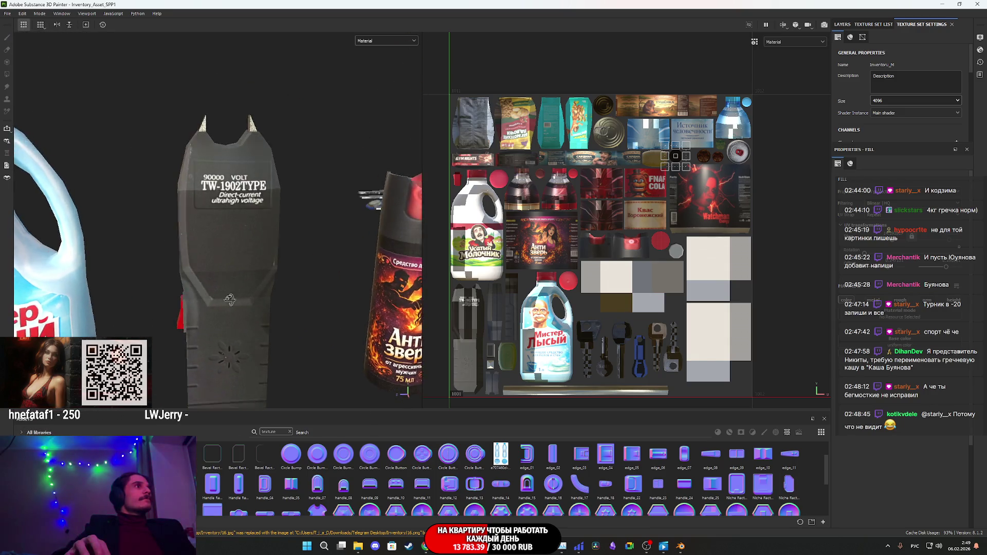
scroll(237, 215, "up", 5)
scroll(237, 218, "down", 1)
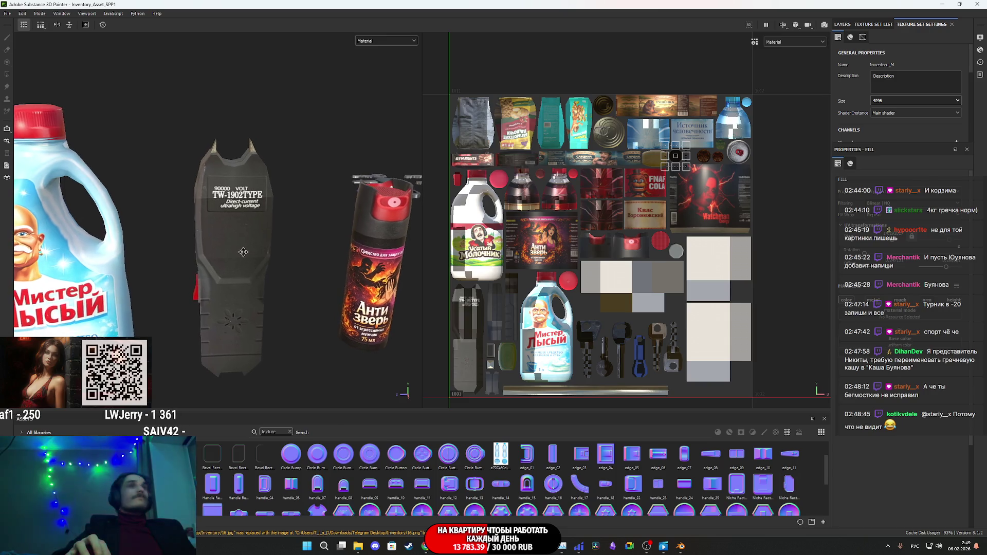
middle_click_drag(238, 228, 341, 264)
scroll(341, 264, "up", 3)
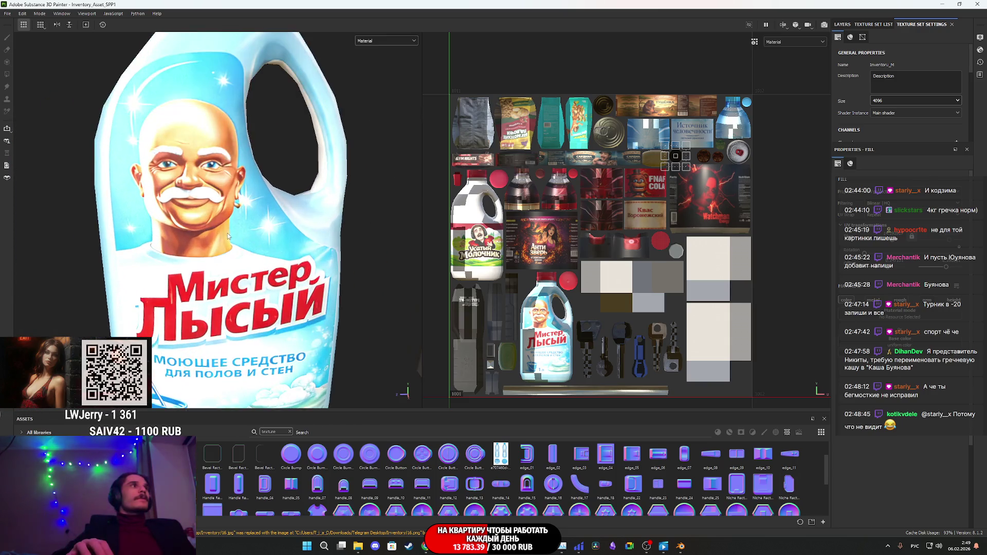
mouse_move(341, 264)
left_mouse_down("alt")
mouse_move(198, 257)
mouse_move(347, 231)
left_mouse_up("alt")
scroll(235, 265, "down", 5)
scroll(197, 256, "up", 4)
scroll(198, 256, "down", 3)
scroll(164, 236, "up", 3)
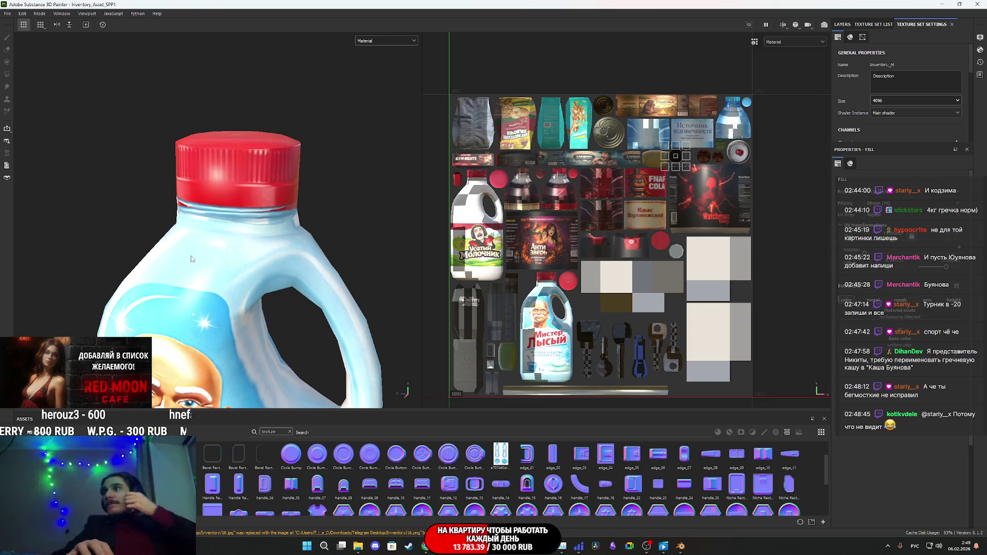
scroll(186, 245, "up", 1)
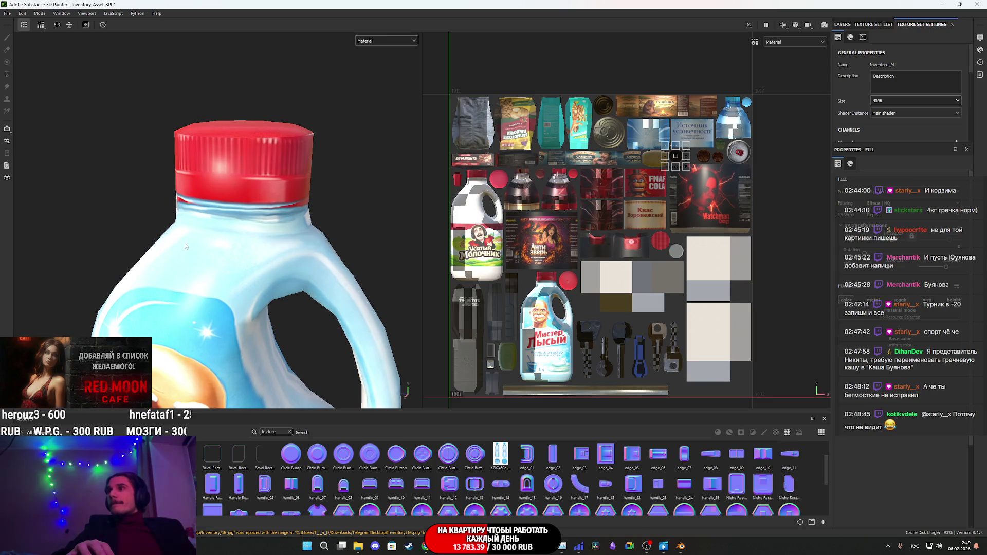
scroll(189, 249, "down", 2)
scroll(231, 267, "down", 3)
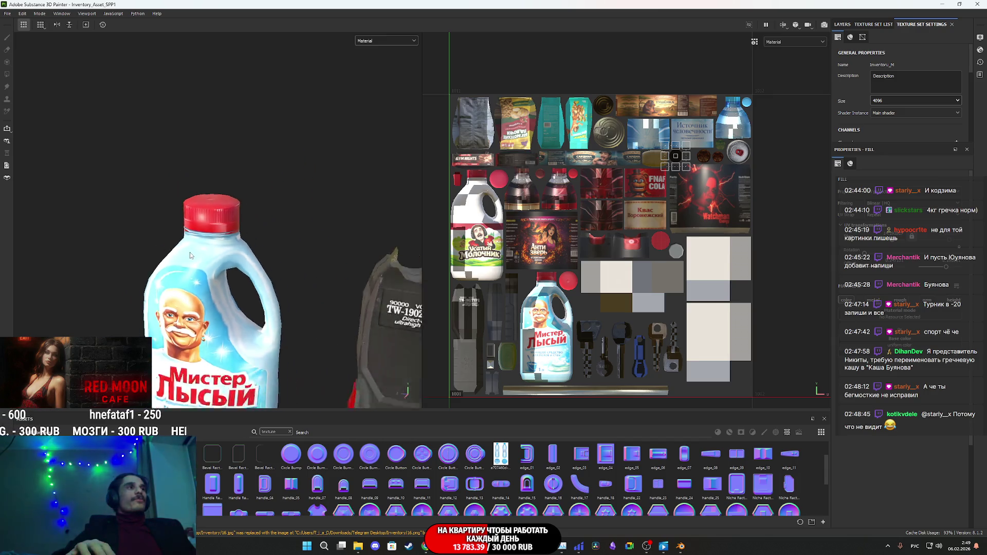
scroll(278, 284, "down", 2)
left_click_drag(312, 327, 104, 294, "alt")
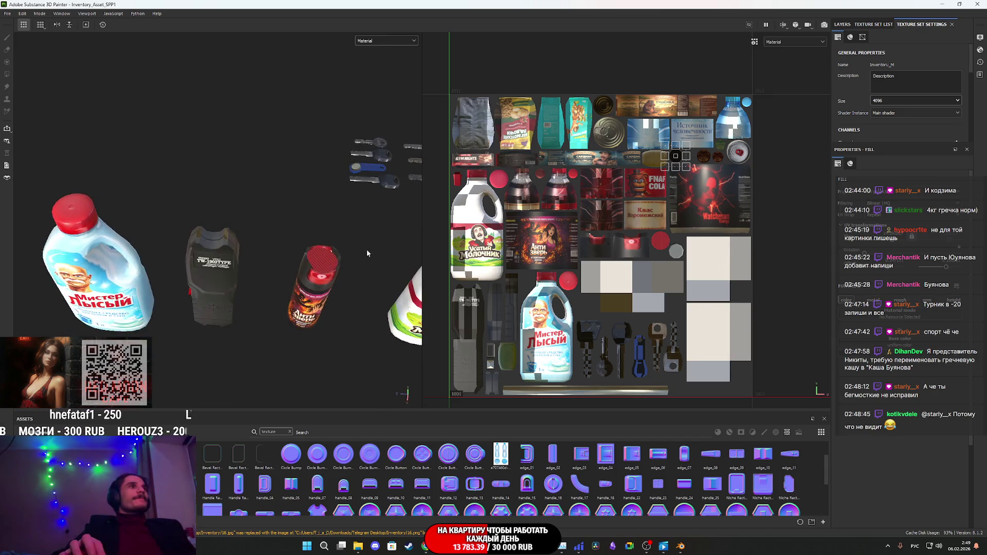
scroll(269, 236, "up", 2)
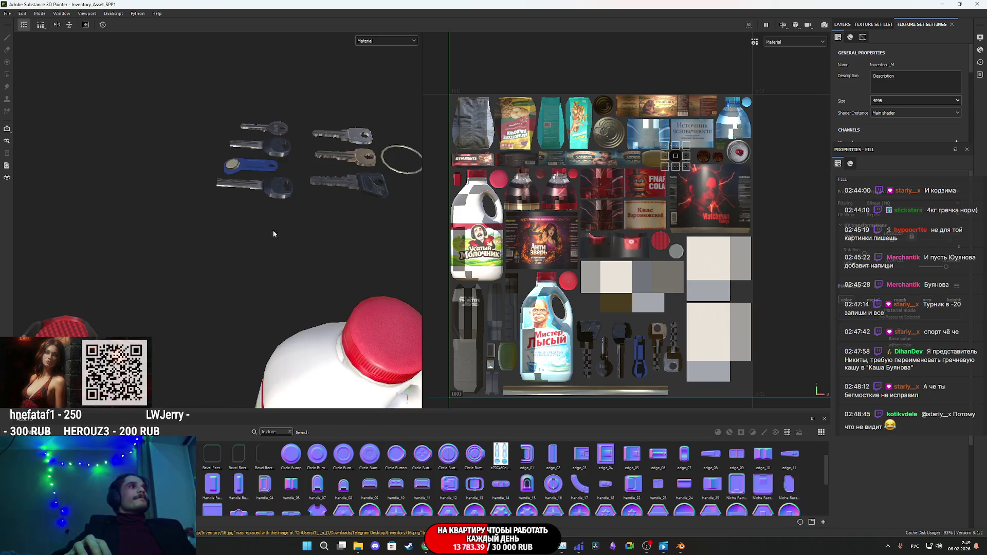
scroll(262, 208, "up", 2)
scroll(254, 176, "up", 2)
left_click_drag(255, 177, 401, 239, "alt")
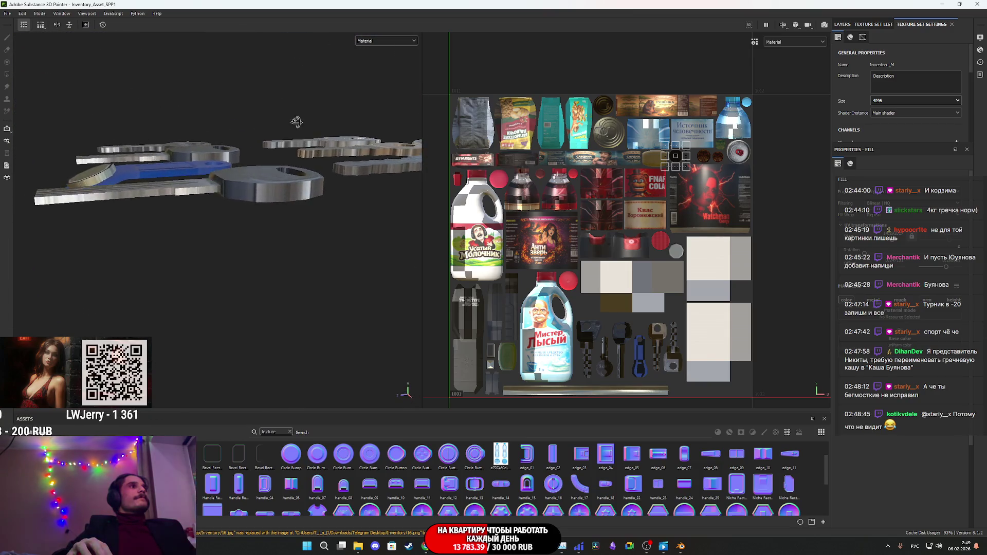
mouse_move(400, 239)
left_mouse_down("alt")
mouse_move(476, 135)
mouse_move(364, 200)
mouse_move(389, 185)
mouse_move(314, 158)
mouse_move(262, 108)
mouse_move(326, 170)
mouse_move(401, 192)
mouse_move(365, 205)
left_mouse_up("alt")
mouse_move(253, 224)
left_mouse_down("alt")
mouse_move(245, 207)
mouse_move(247, 220)
left_mouse_up("alt")
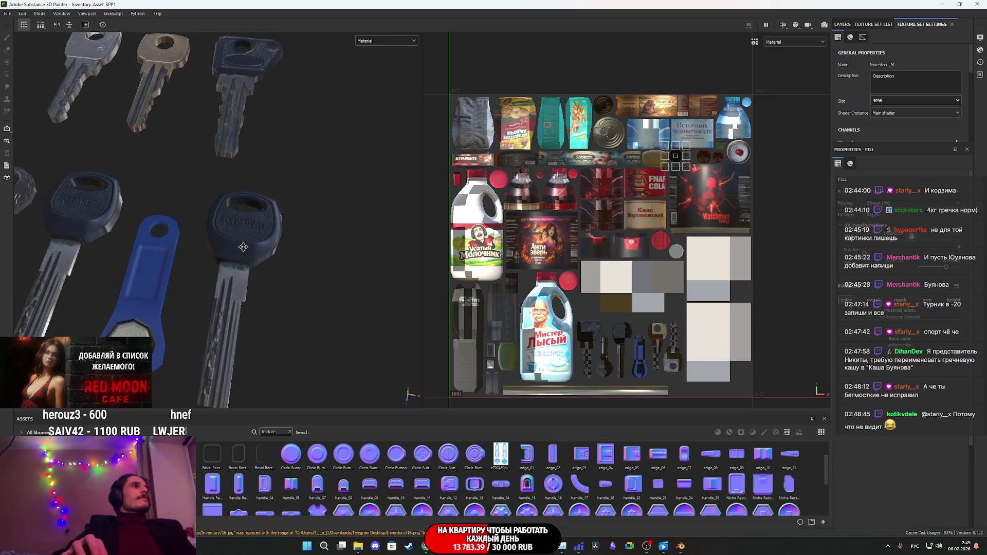
scroll(247, 231, "up", 3)
scroll(251, 283, "up", 2)
left_click_drag(251, 283, 243, 241, "alt")
scroll(243, 241, "up", 2)
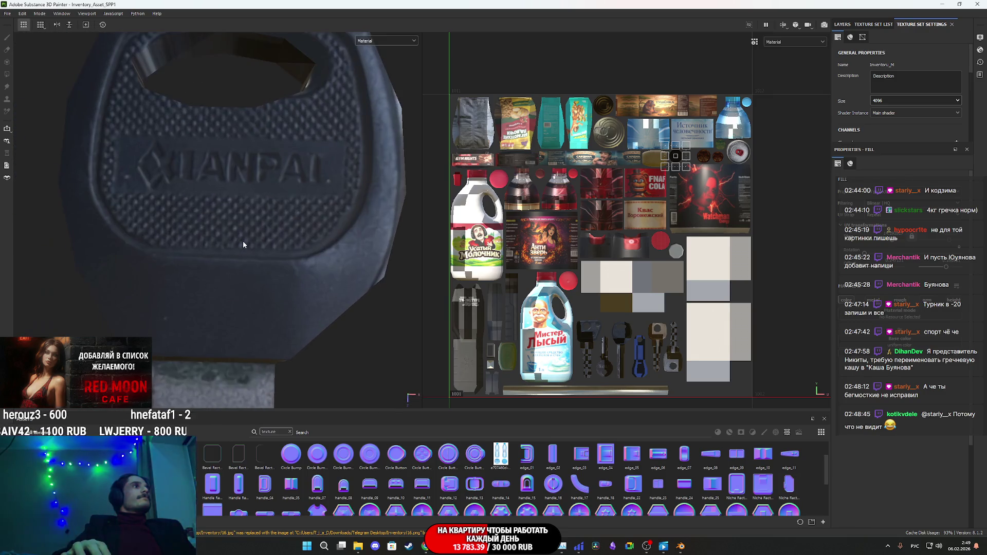
scroll(244, 241, "down", 4)
left_click_drag(247, 288, 250, 255, "alt")
scroll(249, 235, "up", 3)
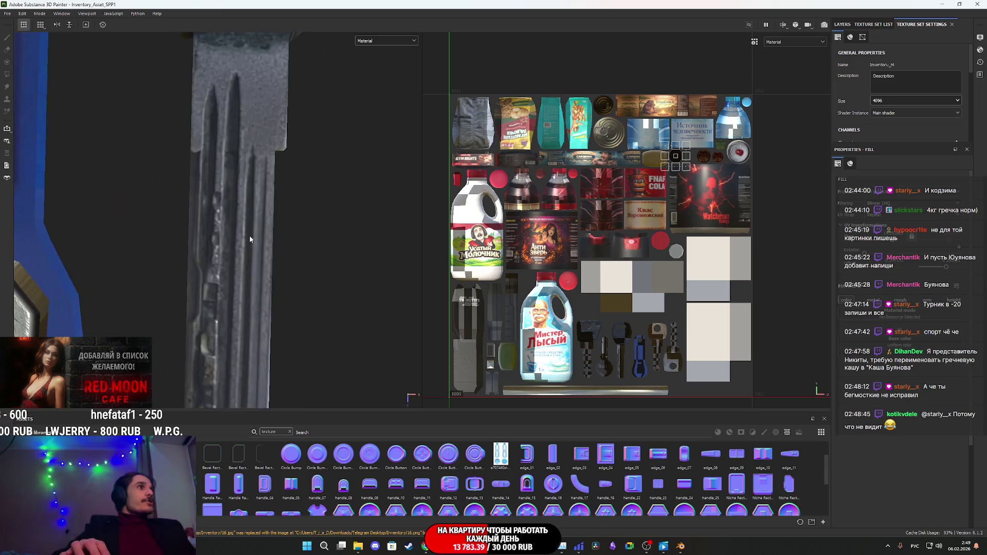
scroll(249, 236, "down", 2)
scroll(233, 246, "up", 2)
scroll(234, 246, "down", 3)
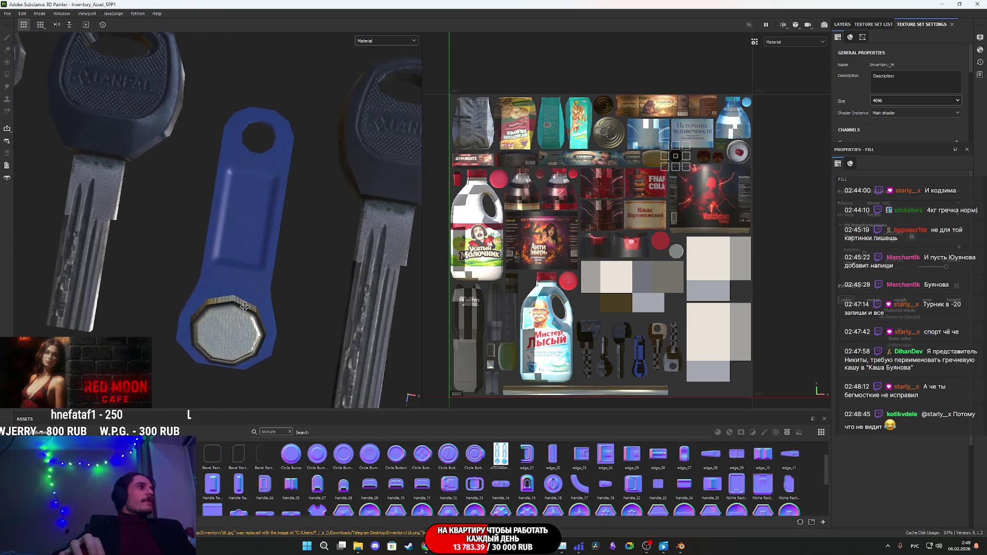
mouse_move(234, 247)
left_mouse_down("alt")
mouse_move(272, 222)
mouse_move(222, 359)
mouse_move(278, 297)
mouse_move(263, 263)
mouse_move(313, 226)
mouse_move(270, 199)
mouse_move(205, 292)
mouse_move(247, 214)
mouse_move(184, 275)
mouse_move(276, 216)
mouse_move(143, 267)
mouse_move(303, 213)
mouse_move(291, 260)
left_mouse_up("alt")
scroll(273, 223, "up", 3)
scroll(272, 223, "up", 2)
scroll(273, 222, "down", 4)
scroll(264, 264, "up", 3)
scroll(263, 264, "up", 2)
scroll(268, 193, "down", 5)
scroll(206, 292, "up", 3)
scroll(206, 292, "up", 2)
scroll(185, 276, "down", 4)
scroll(185, 276, "up", 1)
scroll(201, 263, "up", 3)
scroll(303, 212, "up", 3)
scroll(289, 267, "down", 5)
scroll(193, 291, "up", 5)
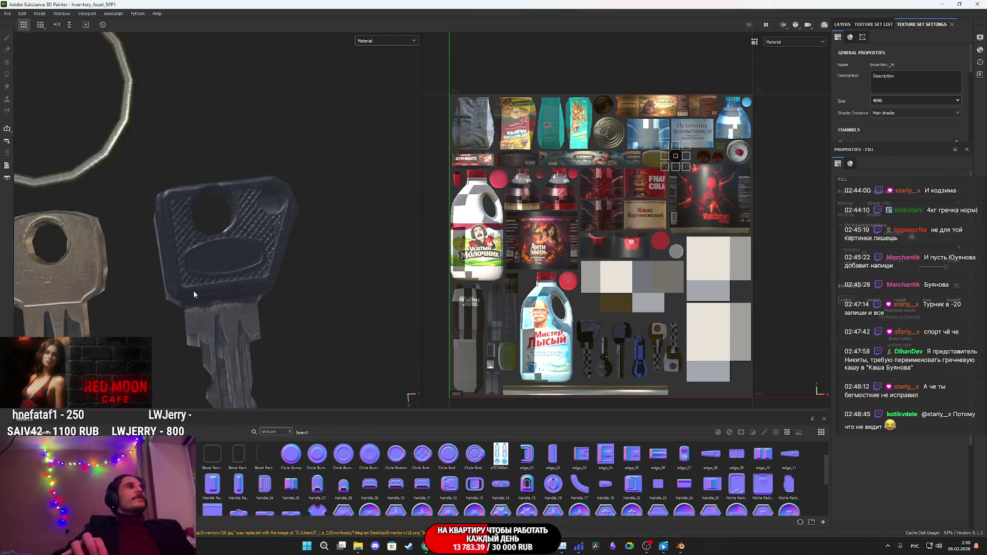
scroll(194, 291, "up", 3)
left_click_drag(218, 285, 243, 244, "alt")
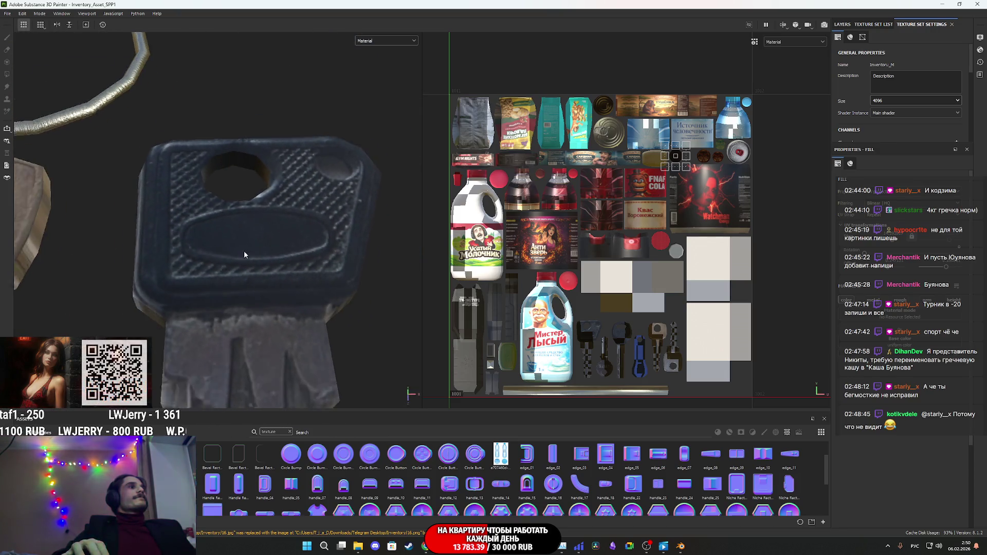
scroll(245, 259, "down", 5)
middle_click_drag(247, 263, 164, 375)
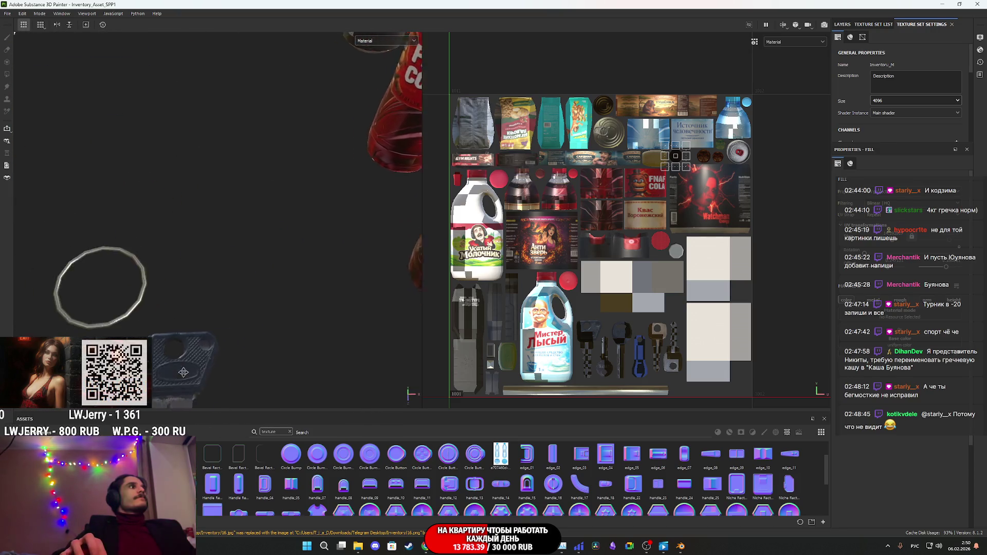
scroll(183, 306, "up", 5)
mouse_move(184, 306)
left_mouse_down("alt")
mouse_move(190, 199)
mouse_move(158, 257)
mouse_move(473, 327)
mouse_move(310, 292)
mouse_move(328, 318)
mouse_move(153, 224)
mouse_move(246, 268)
mouse_move(62, 248)
mouse_move(126, 262)
mouse_move(157, 301)
mouse_move(209, 280)
left_mouse_up("alt")
scroll(310, 292, "up", 3)
scroll(328, 318, "down", 3)
scroll(211, 279, "down", 3)
mouse_move(414, 298)
middle_mouse_down("alt")
mouse_move(46, 272)
mouse_move(112, 275)
middle_mouse_up("alt")
scroll(237, 279, "up", 3)
scroll(237, 279, "up", 2)
mouse_move(238, 279)
left_mouse_down("alt")
mouse_move(44, 271)
mouse_move(296, 283)
left_mouse_up("alt")
middle_click_drag(102, 292, 3, 266)
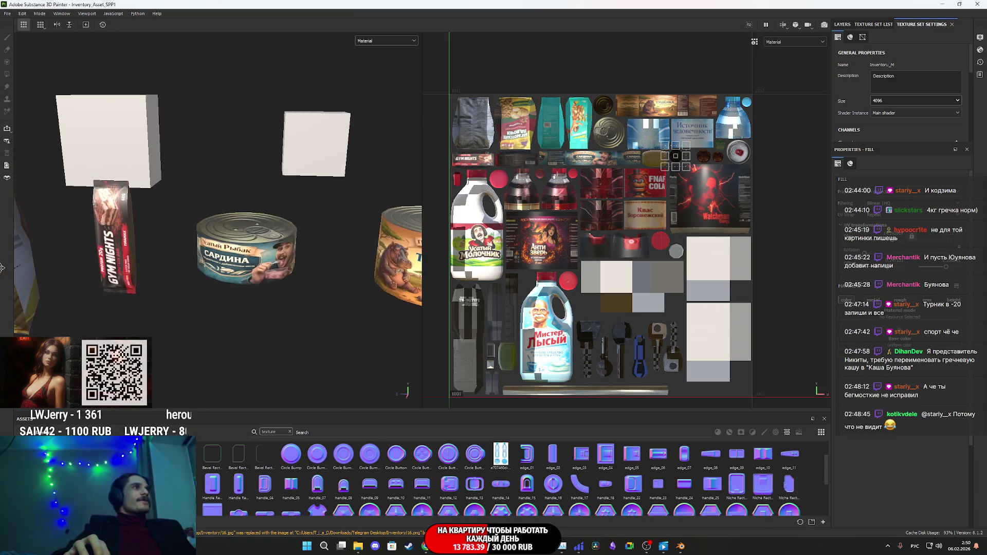
scroll(323, 244, "up", 2)
scroll(323, 244, "up", 2)
scroll(323, 244, "up", 2)
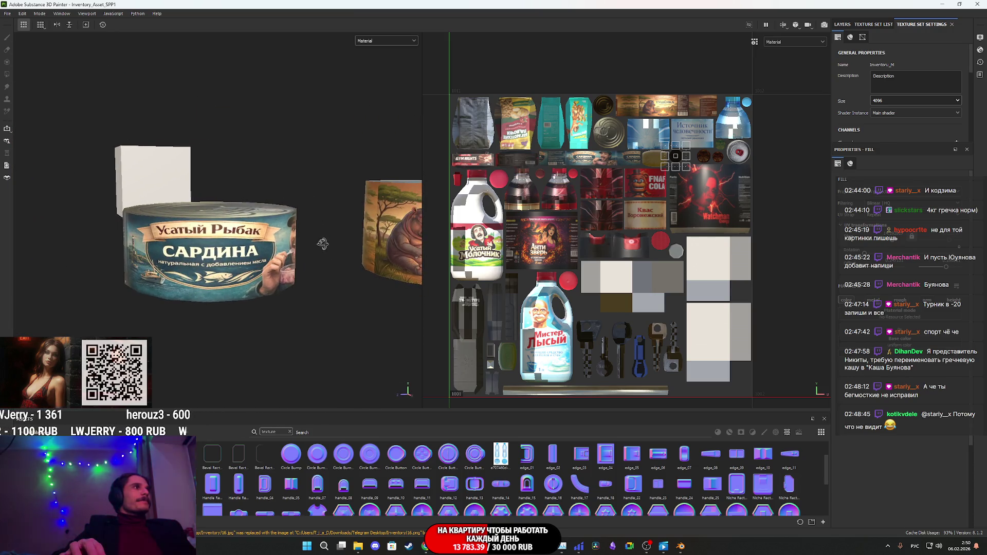
scroll(309, 247, "down", 2)
scroll(263, 259, "down", 1)
scroll(217, 270, "down", 1)
scroll(179, 276, "up", 2)
scroll(178, 277, "up", 1)
scroll(197, 276, "up", 2)
scroll(236, 278, "up", 1)
scroll(293, 275, "up", 1)
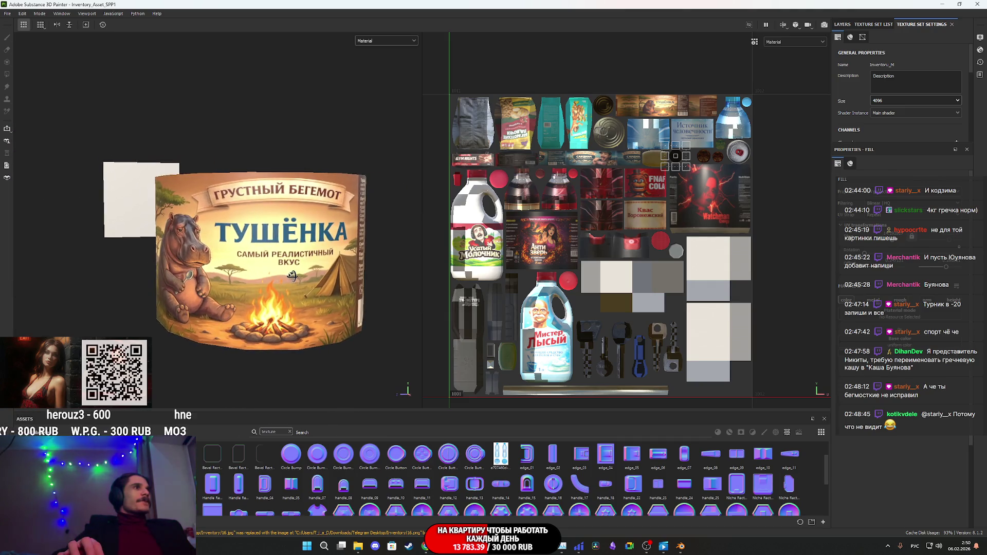
left_click_drag(292, 276, 324, 276, "alt")
Step: Lower the texture set size to 1024, check the Tushenka cans from several angles, and go to the browser
left_click(900, 101)
key("Escape")
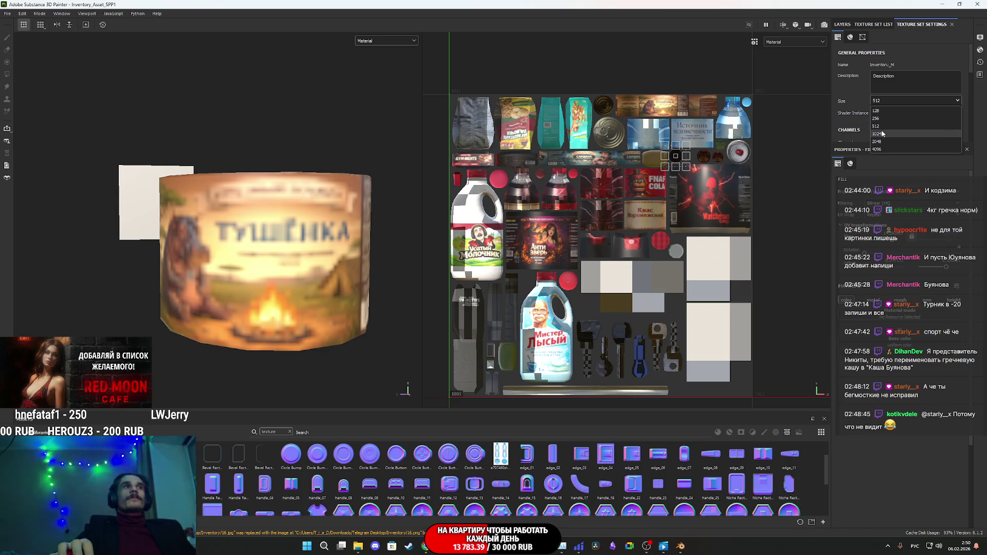
left_click(882, 133)
left_click_drag(256, 269, 365, 248, "alt")
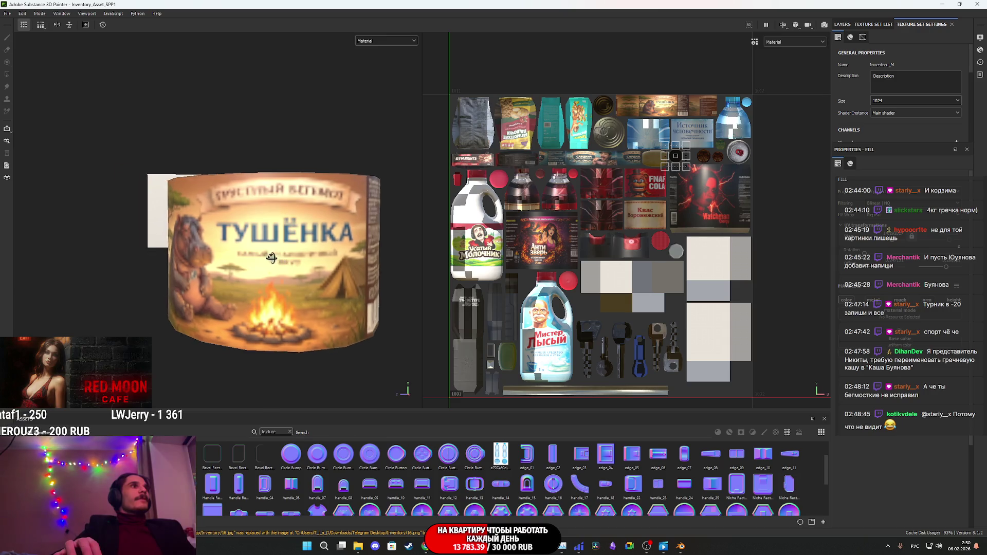
scroll(285, 252, "down", 3)
scroll(284, 251, "down", 2)
mouse_move(285, 252)
left_mouse_down("alt")
mouse_move(261, 278)
mouse_move(275, 291)
mouse_move(292, 245)
left_mouse_up("alt")
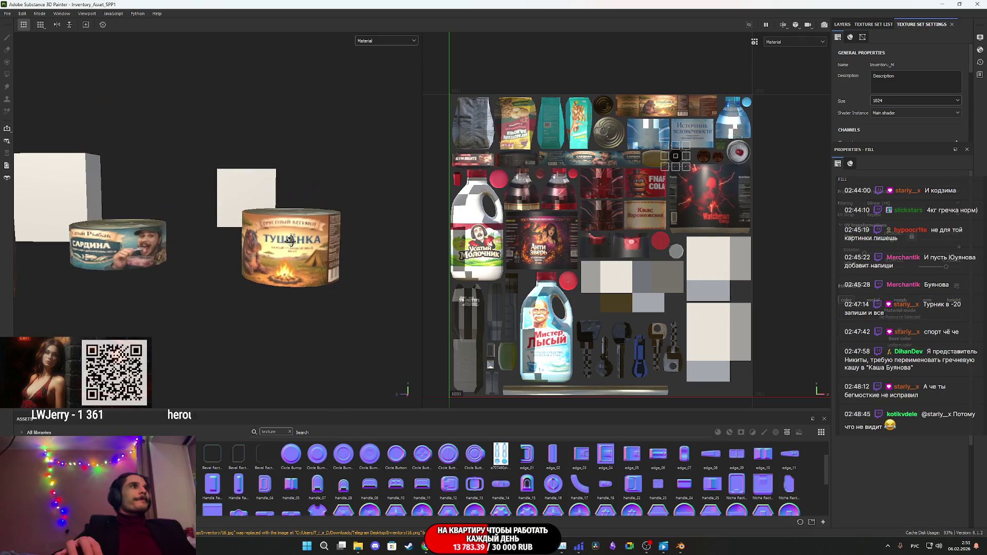
scroll(292, 246, "up", 2)
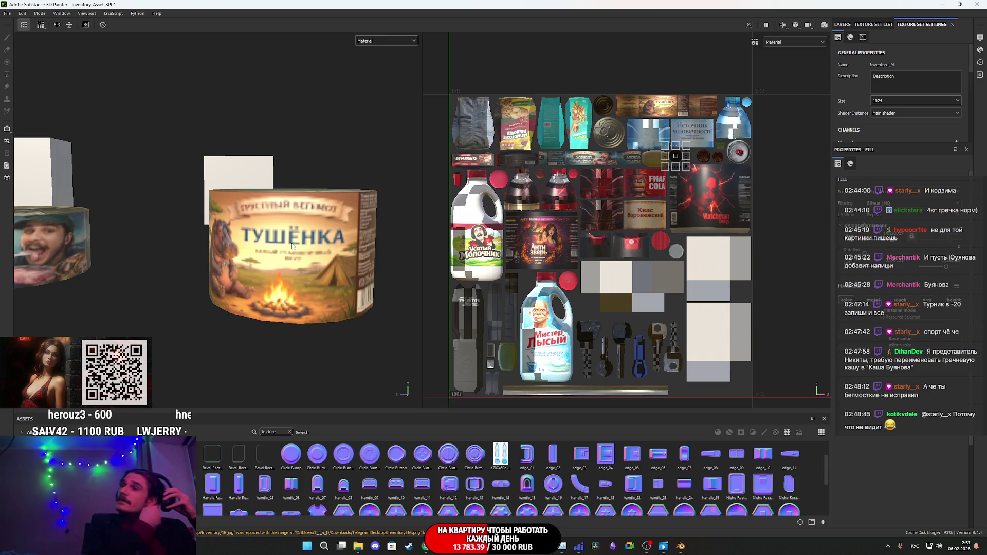
left_click_drag(292, 246, 344, 330, "alt")
left_click(426, 546)
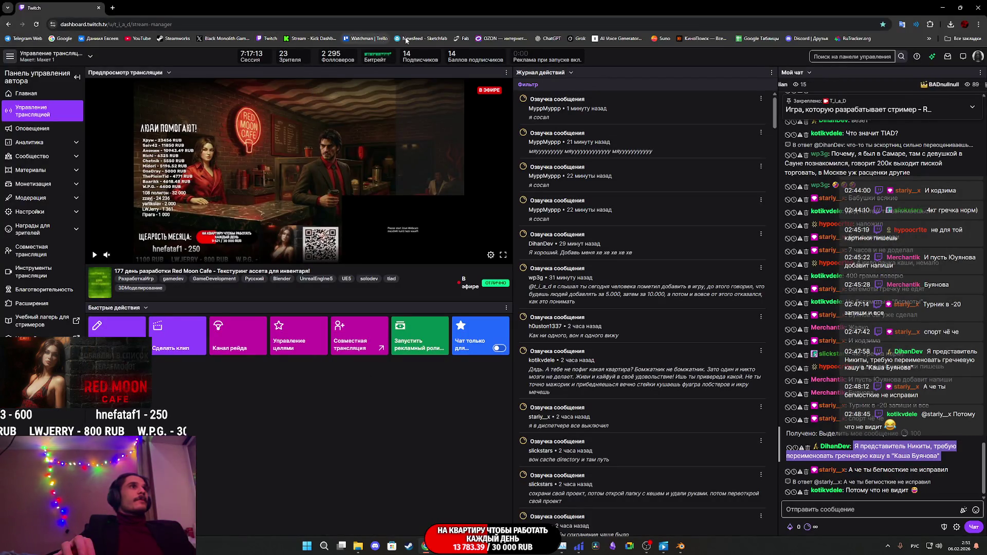
Step: Show the OZON shop page, then switch back to Blender
left_click(160, 6)
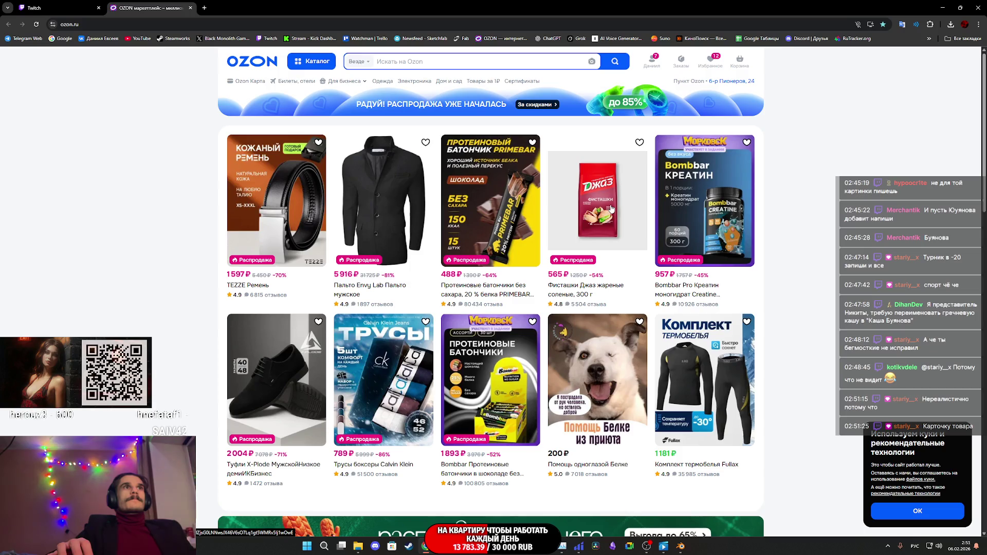
left_click(681, 547)
mouse_move(509, 546)
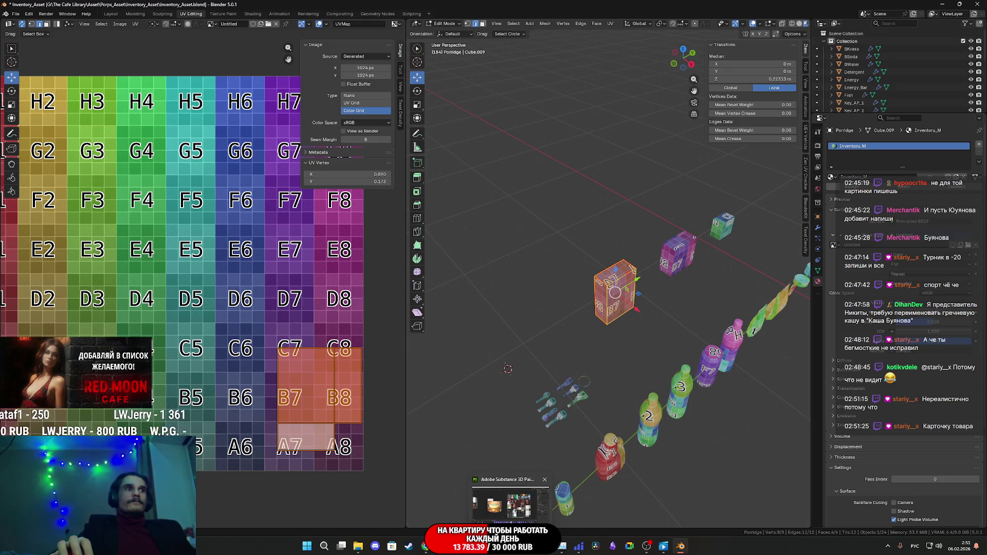
Step: Alternate between the OZON page and Blender's UV layout, then bring Substance 3D Painter to the front
left_click(426, 546)
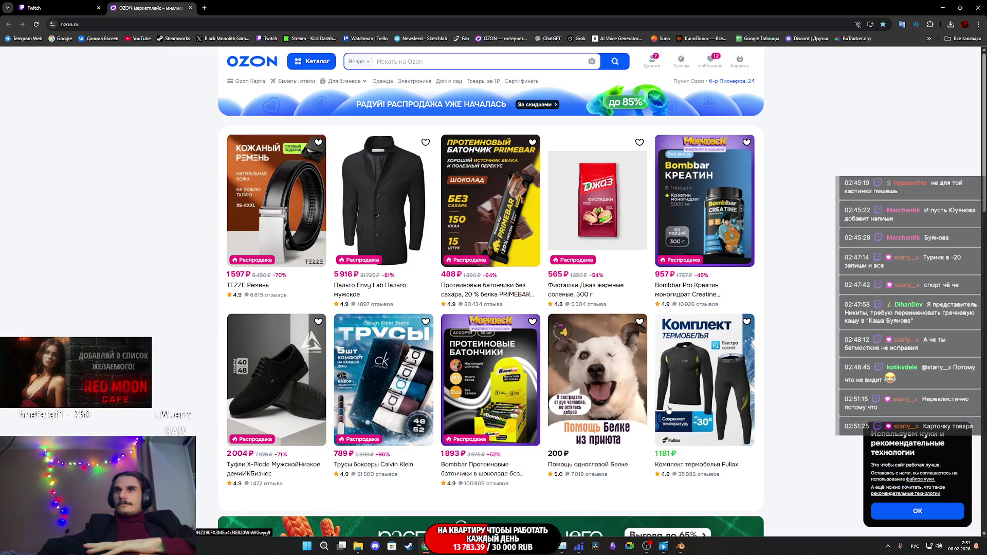
left_click(682, 547)
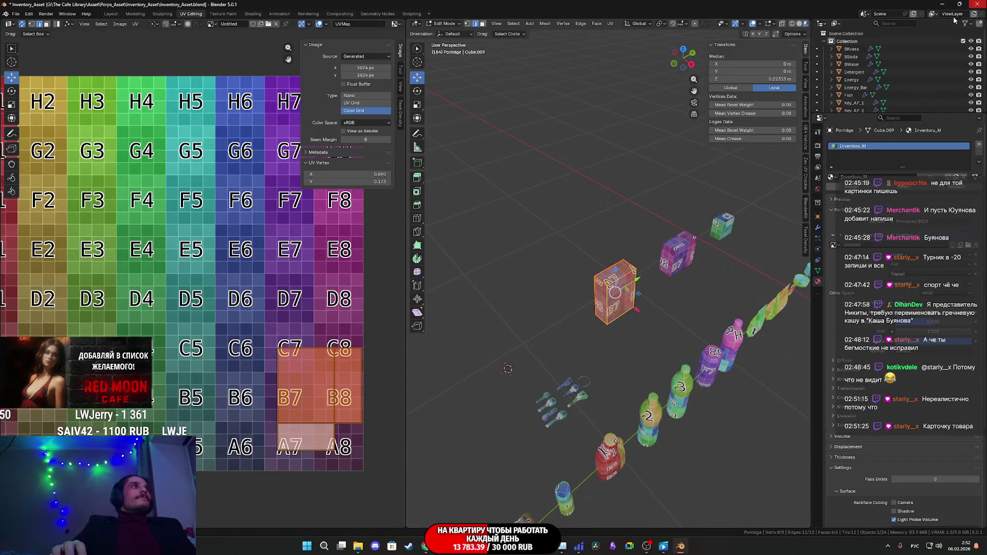
key("alt+Tab")
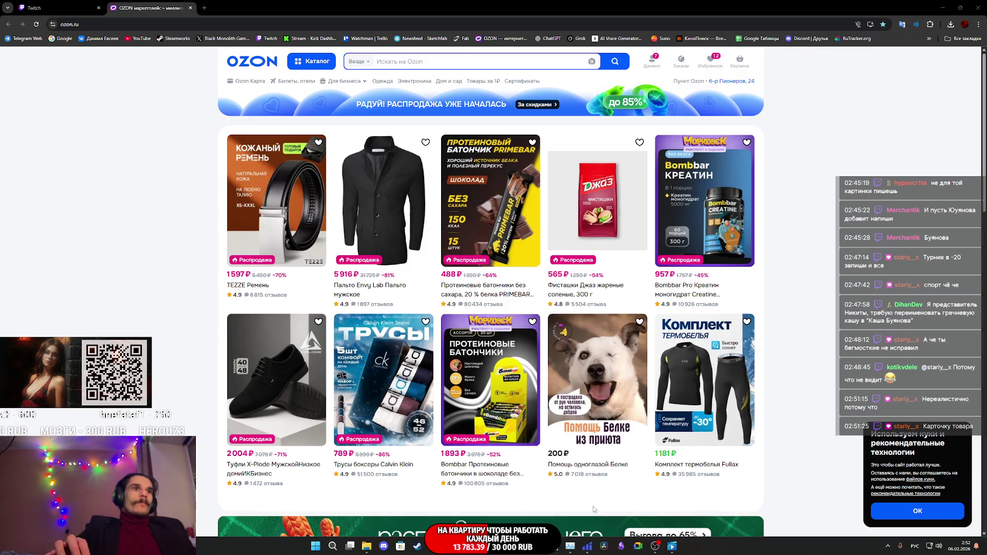
mouse_move(587, 547)
left_click(524, 500)
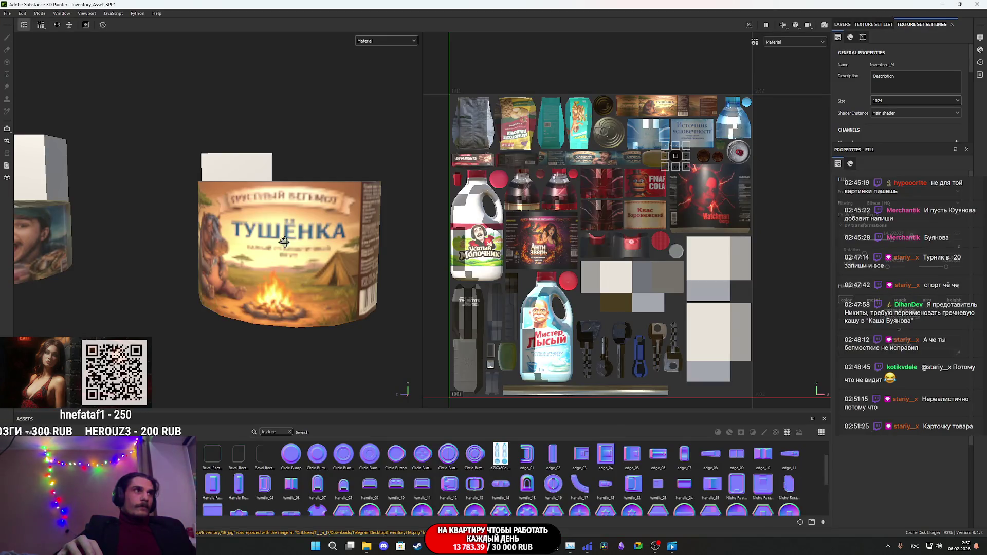
Step: Set the texture size to 4096 and inspect the chips bag, bottles, stun gun and spray can
left_click_drag(285, 242, 575, 253, "alt")
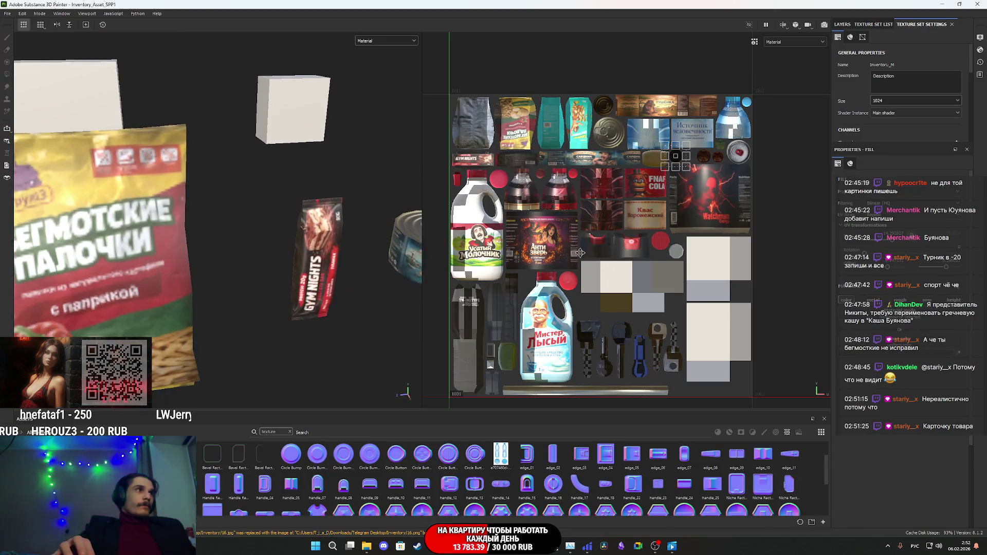
left_click(885, 151)
scroll(117, 261, "down", 3)
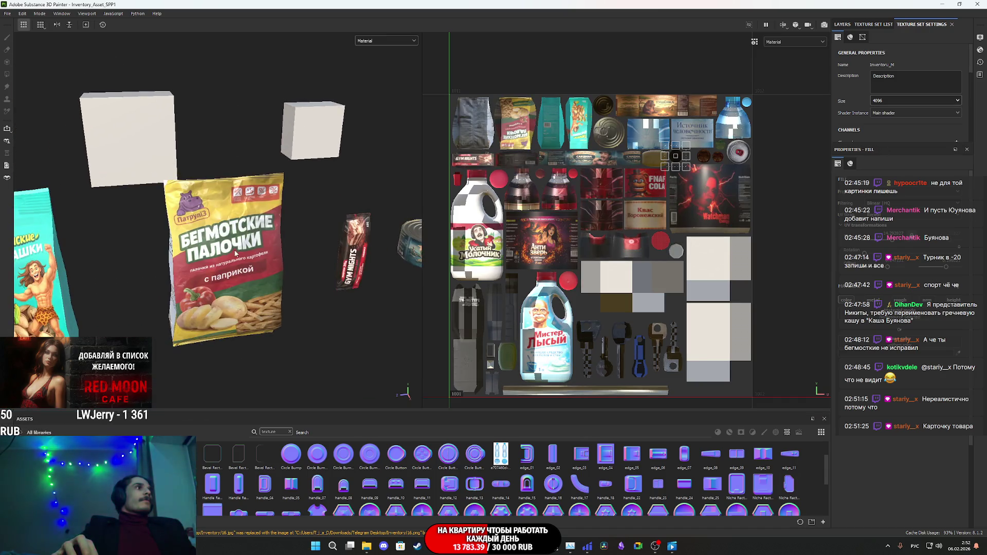
left_click_drag(235, 252, 187, 277, "alt")
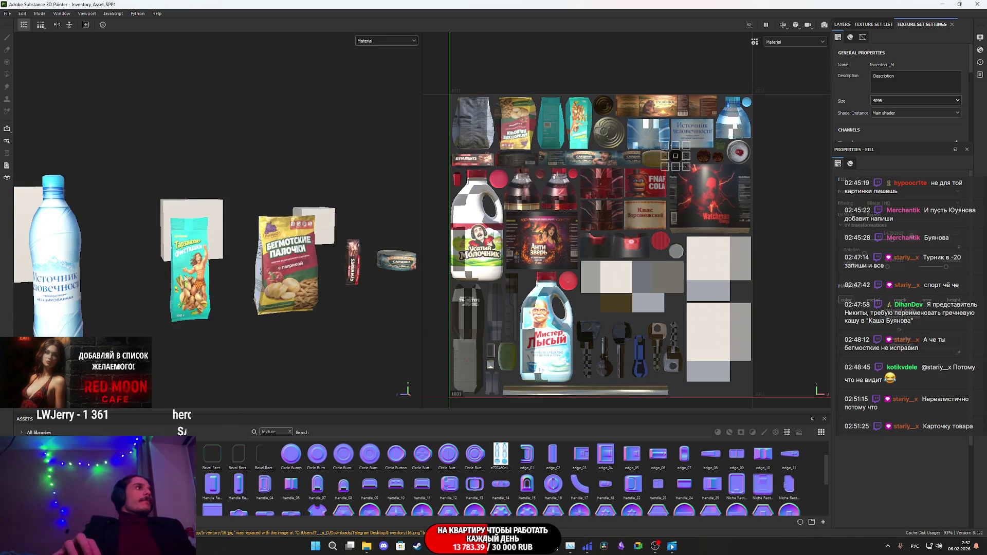
mouse_move(186, 278)
left_mouse_down("alt")
mouse_move(98, 250)
mouse_move(401, 286)
left_mouse_up("alt")
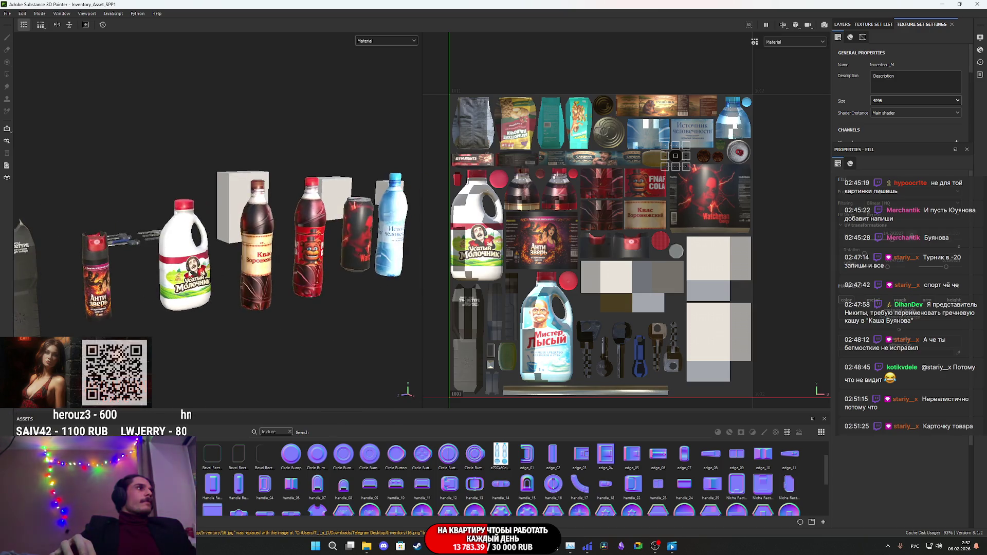
right_click_drag(333, 271, 175, 284, "alt")
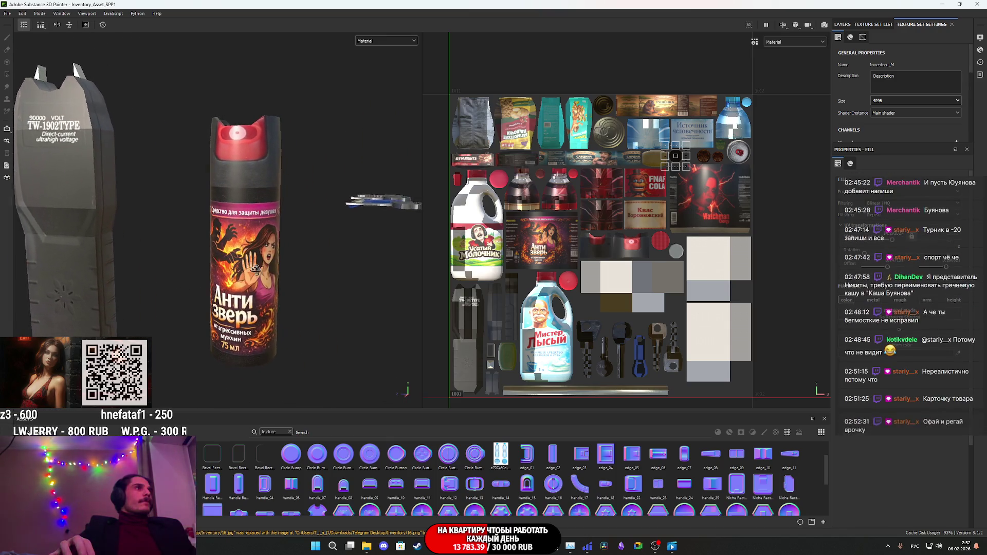
right_click_drag(175, 284, 262, 278, "alt")
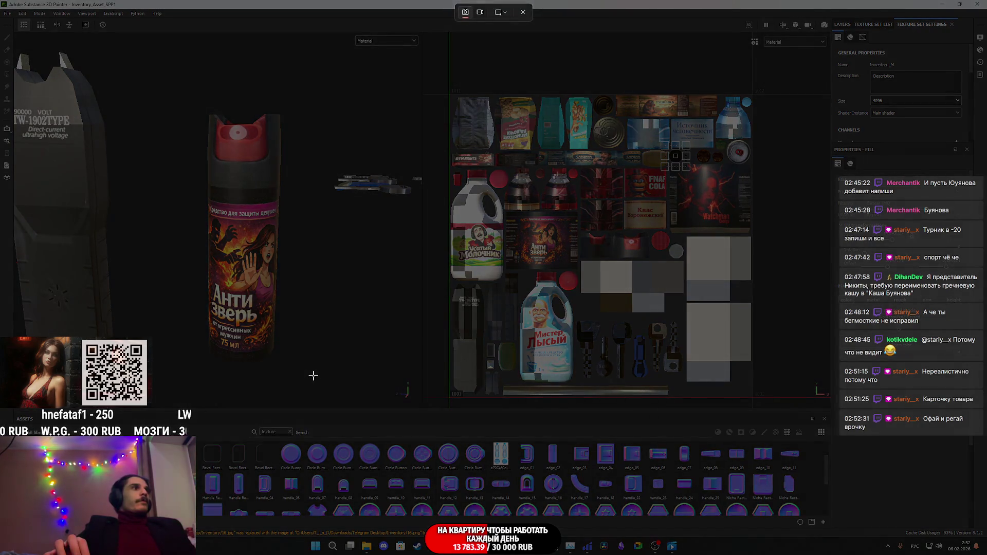
Step: Capture a screenshot region around the Антизверь pepper spray can
left_click_drag(316, 378, 175, 75)
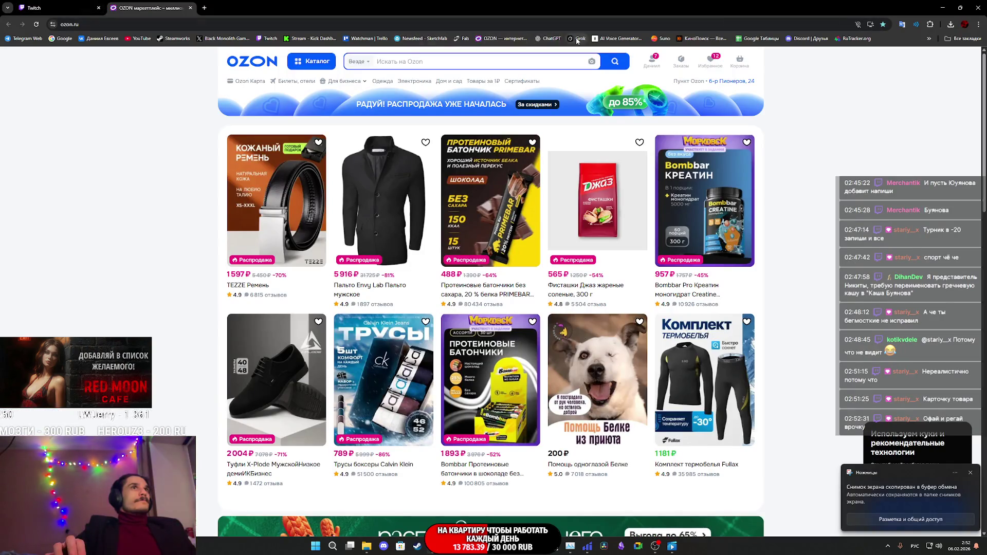
Step: Attach the spray can screenshot and a woman's photo in ChatGPT and send a request for a realistic pepper spray ad image
left_click(237, 7)
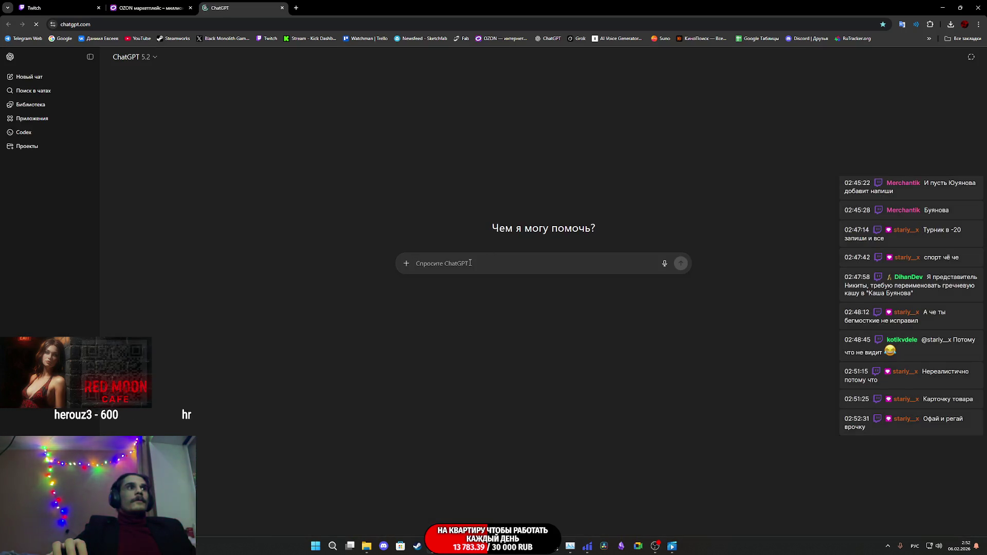
key("ctrl+v")
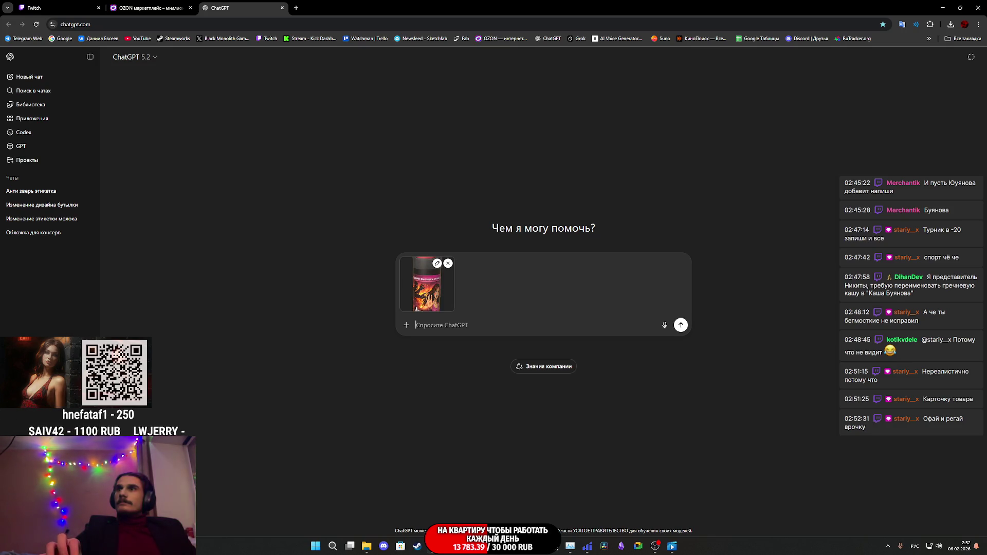
left_click_drag(733, 313, 550, 306)
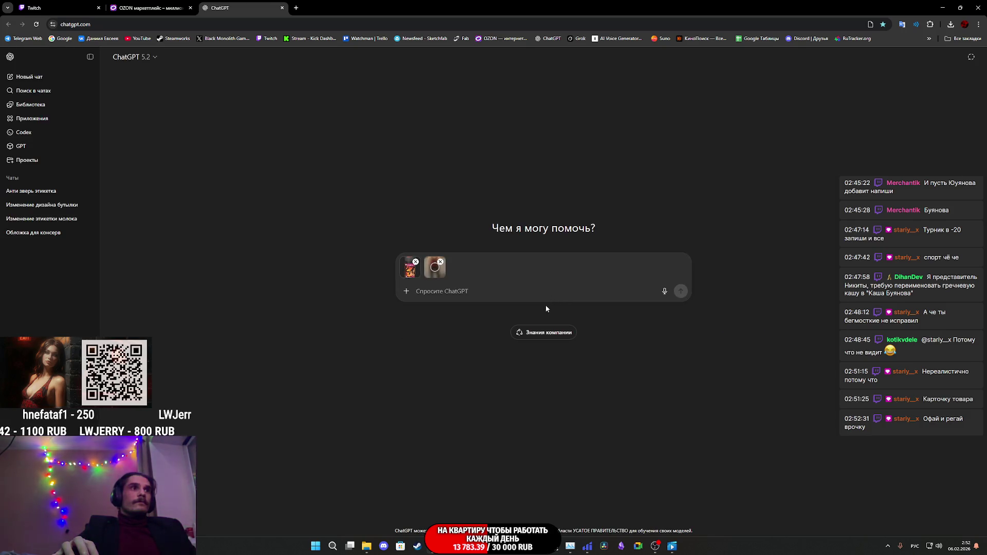
type("сгенерируй реали")
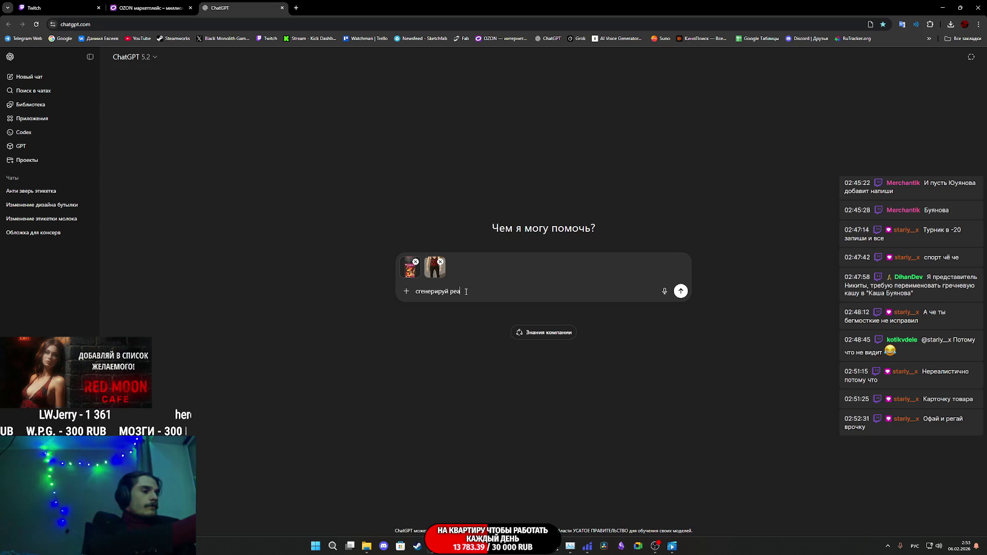
type("стично")
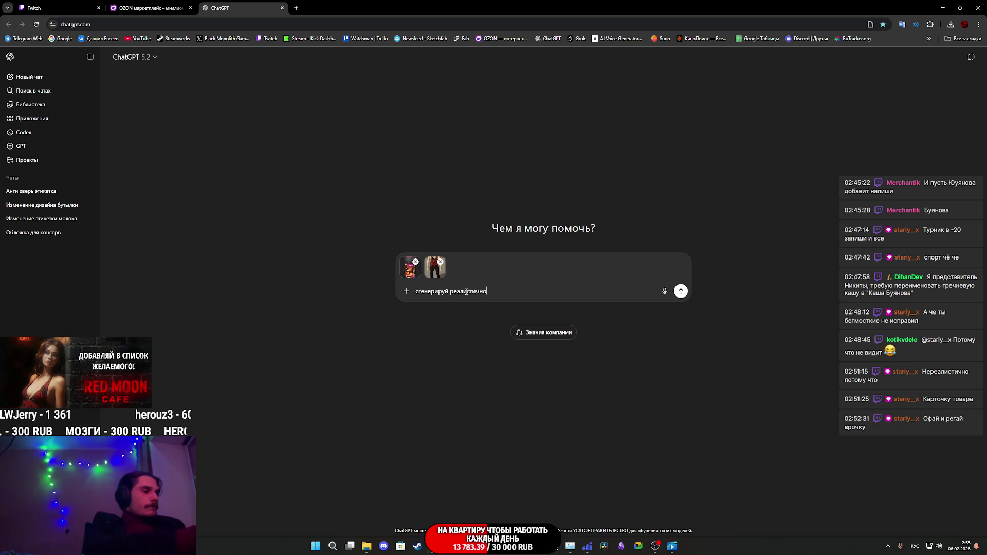
type("е изображ")
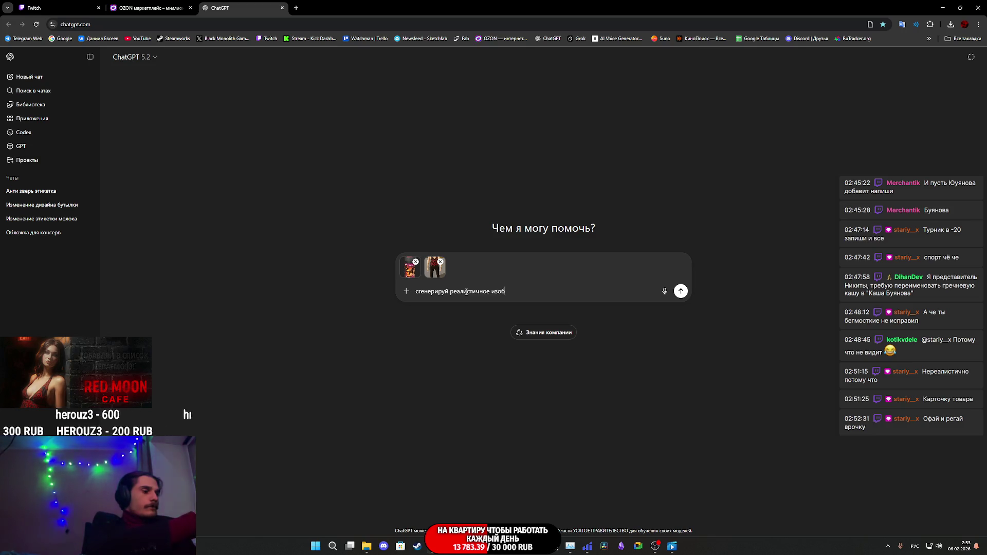
type("ение ")
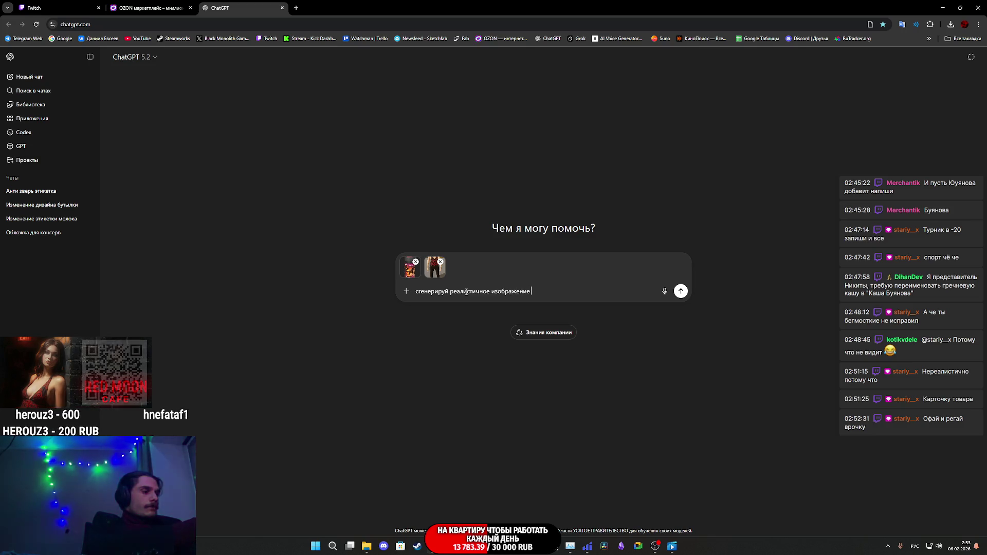
type("девушки ")
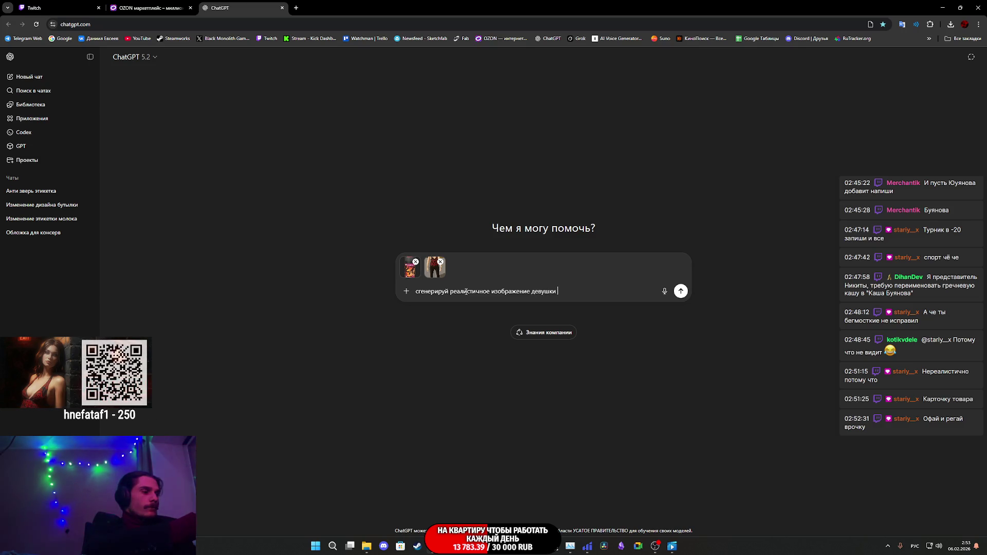
type("которая реклами")
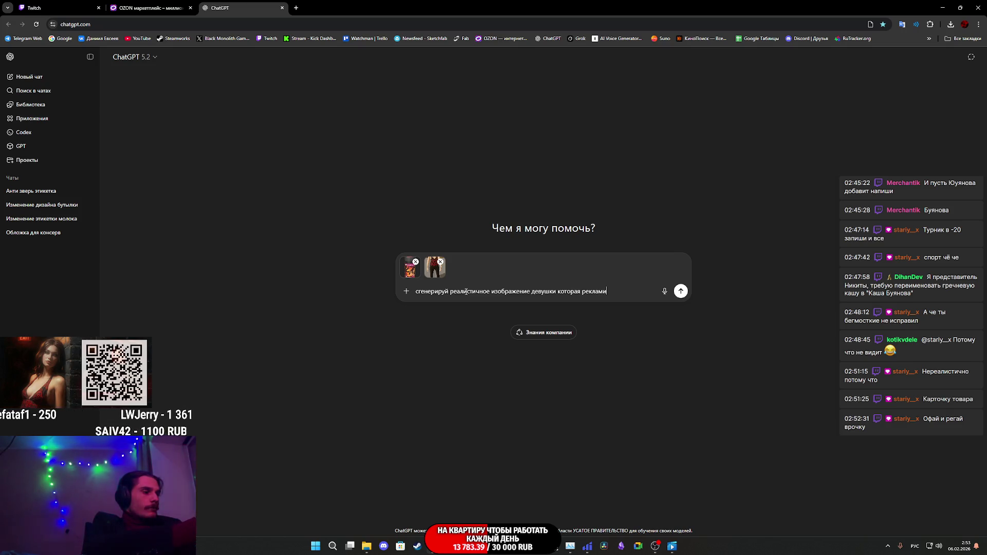
key("BackSpace")
type("ирует перцовый б")
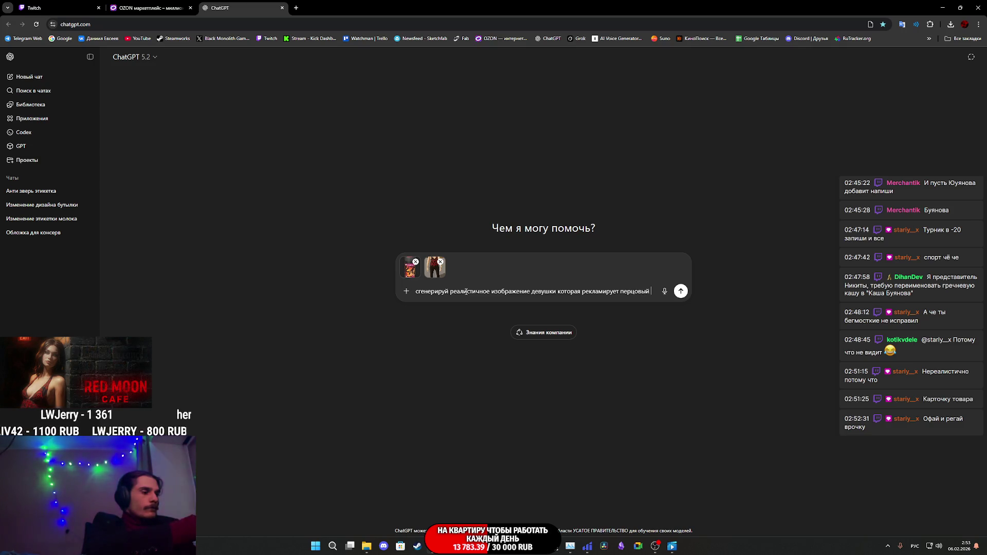
type("алончик")
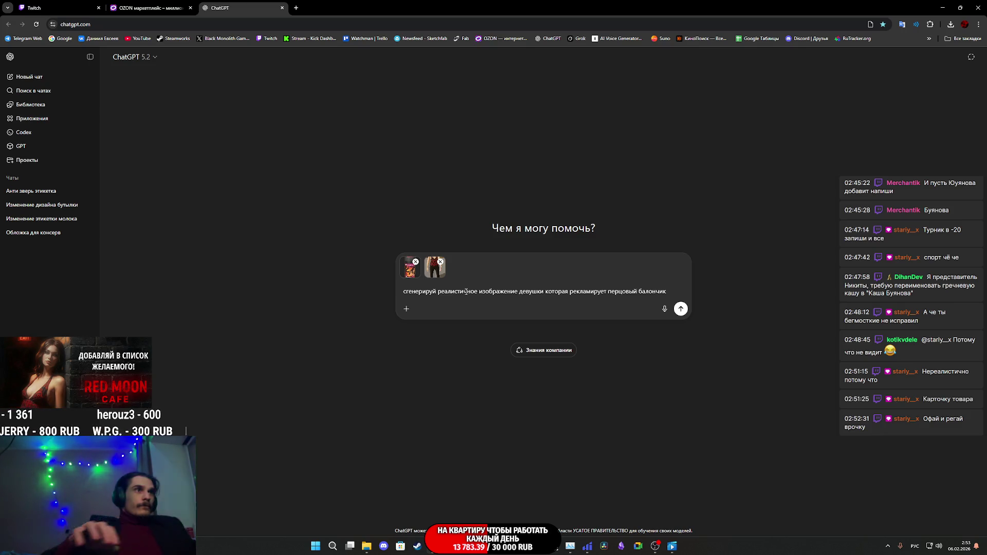
left_click(682, 310)
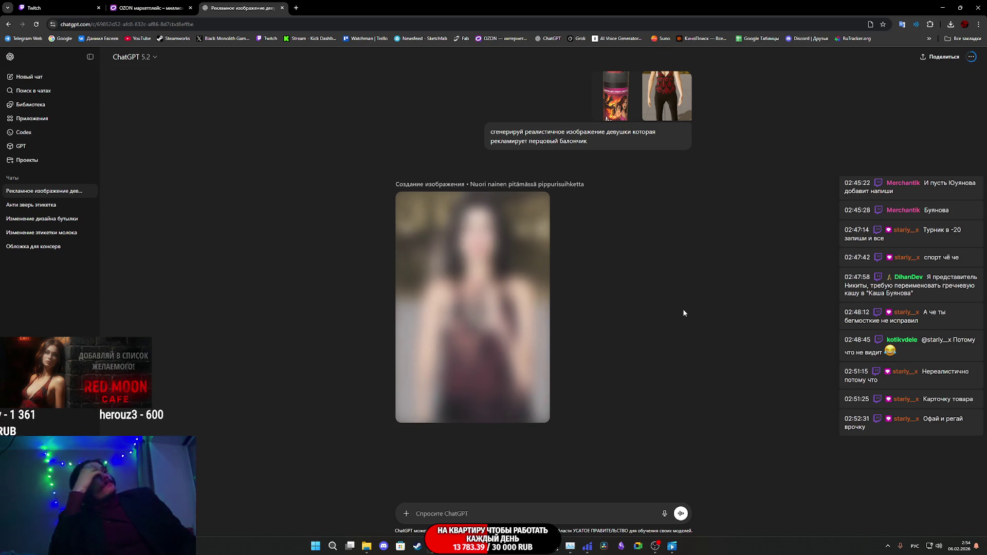
Step: Select the end of the image caption and open the generated woman-with-spray-can image at full size
left_click_drag(585, 184, 468, 186)
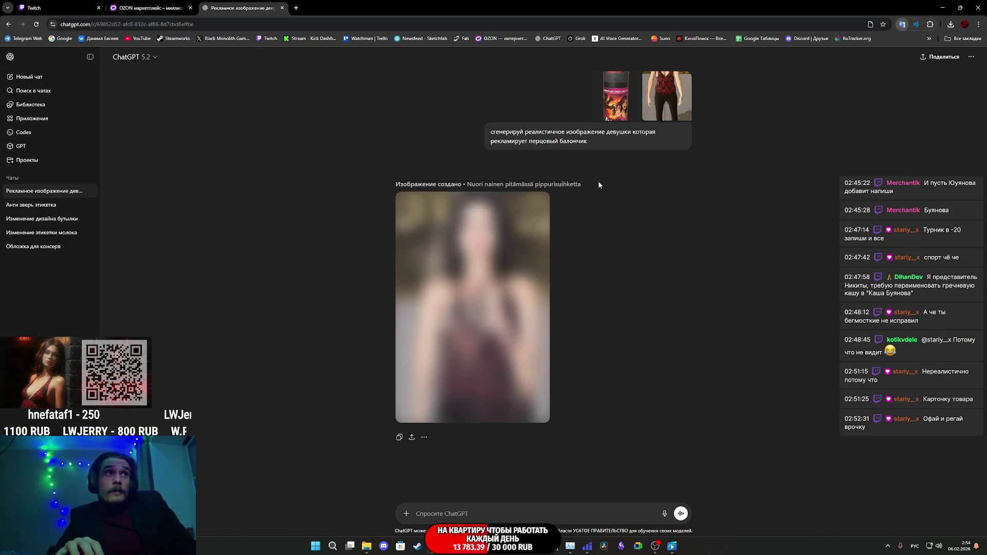
left_click(490, 264)
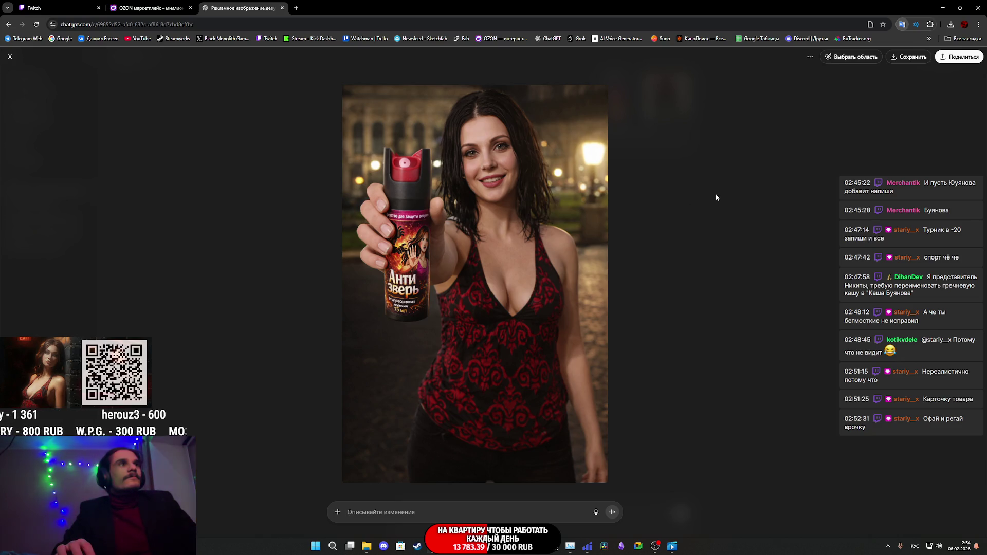
key("Escape")
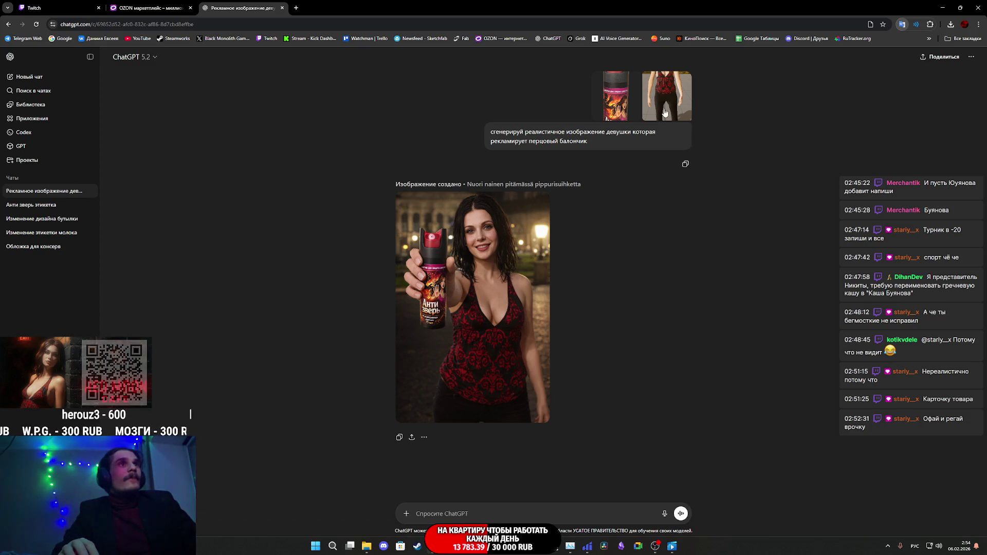
left_click(666, 113)
left_click(709, 193)
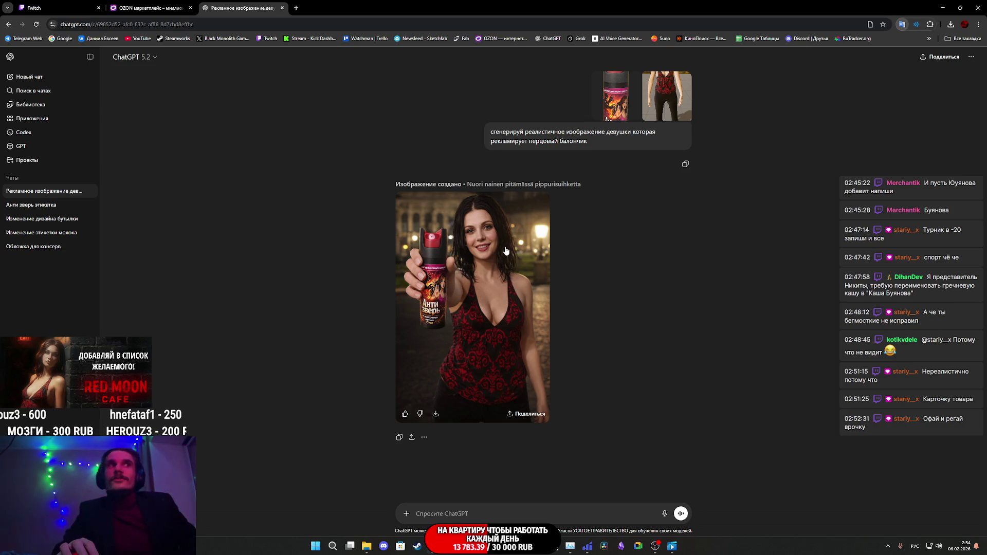
left_click(506, 251)
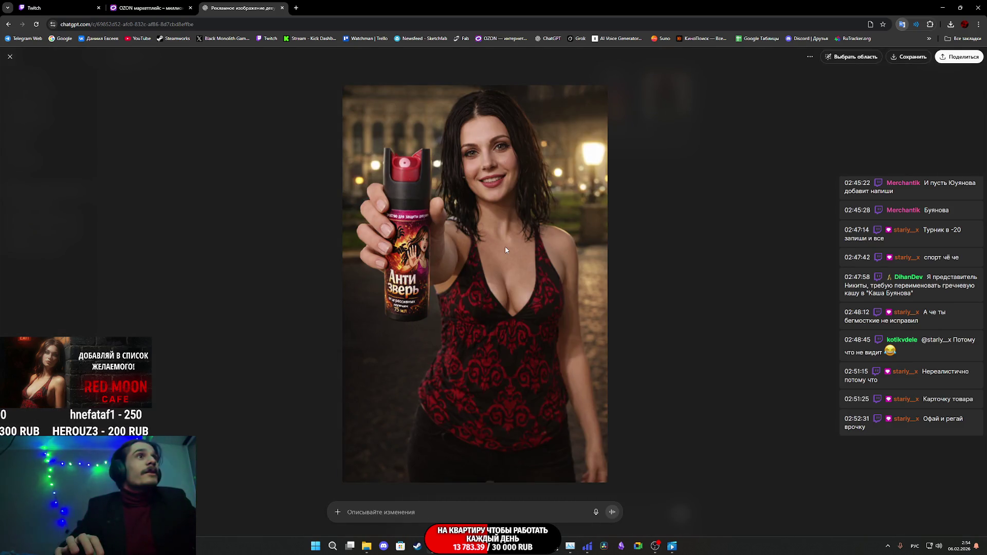
left_click(806, 166)
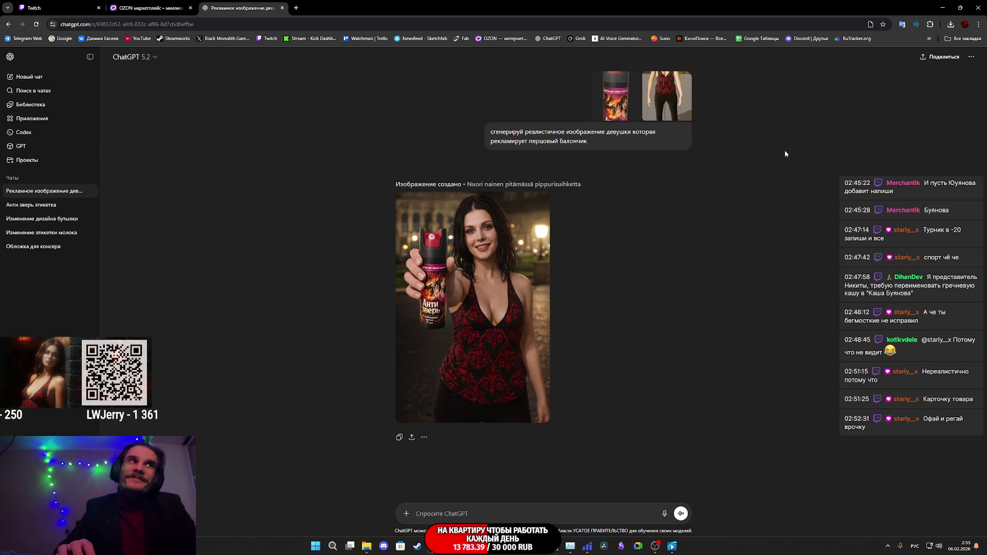
left_click(471, 295)
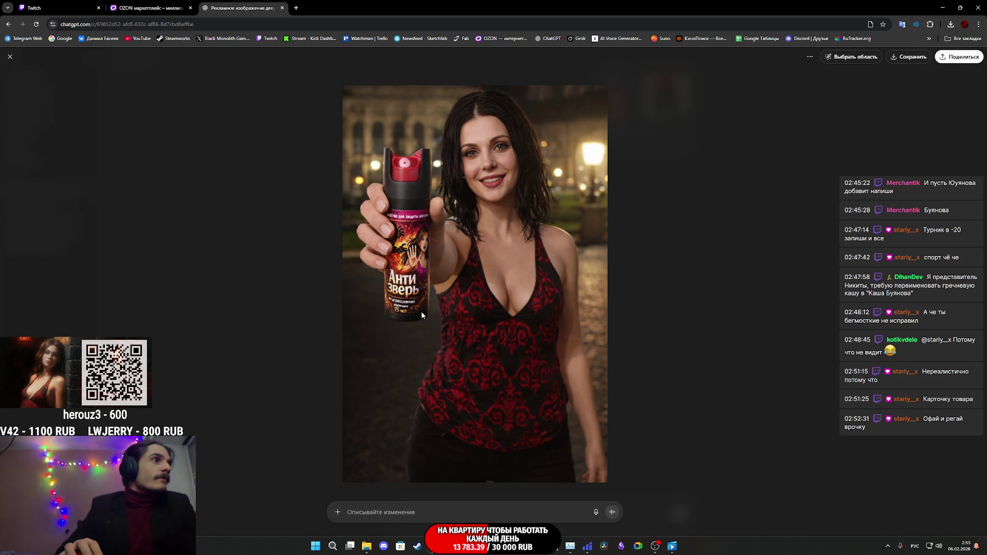
left_click(709, 235)
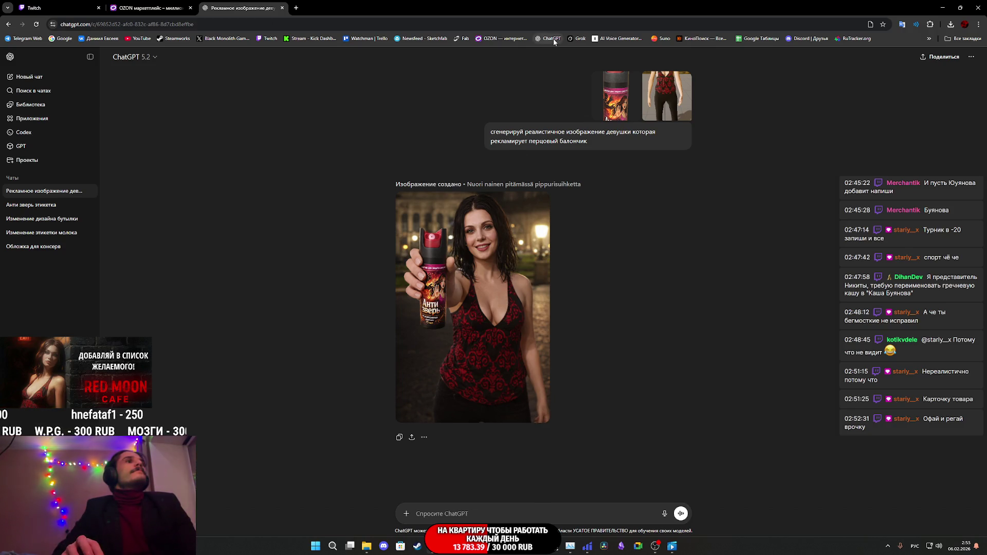
Step: Open grok.com in a new tab, return to the ChatGPT conversation, then bring Substance 3D Painter forward
middle_click(577, 38)
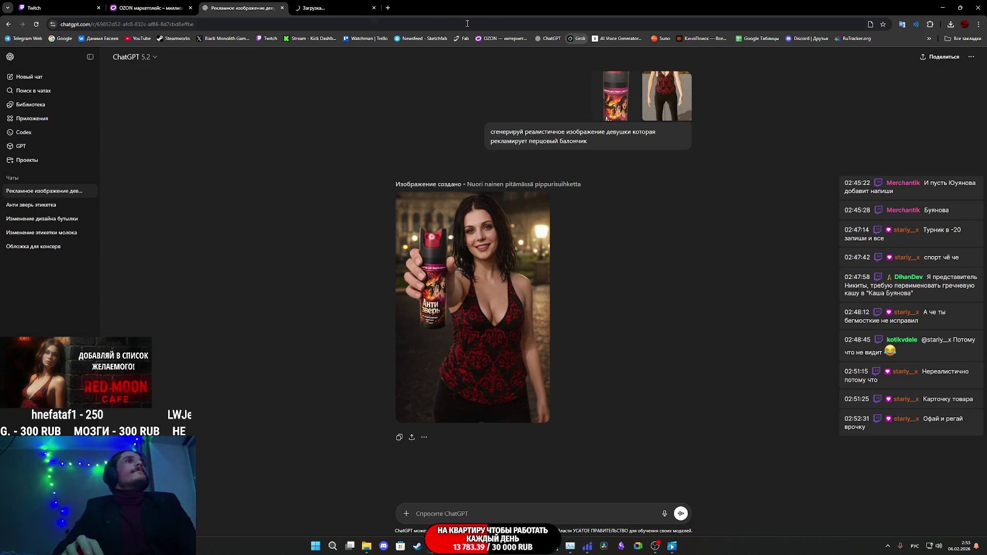
left_click(320, 6)
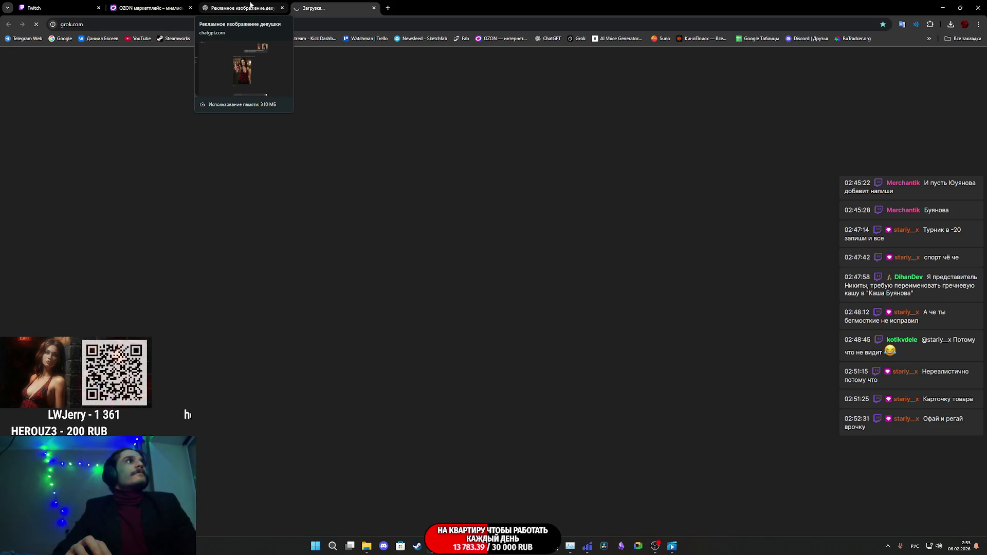
left_click(251, 6)
mouse_move(588, 546)
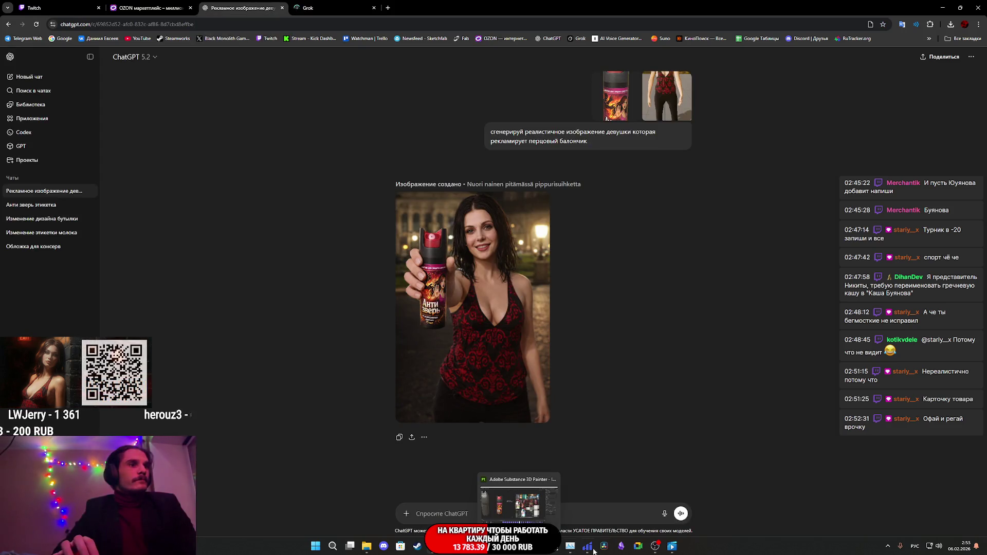
left_click(519, 502)
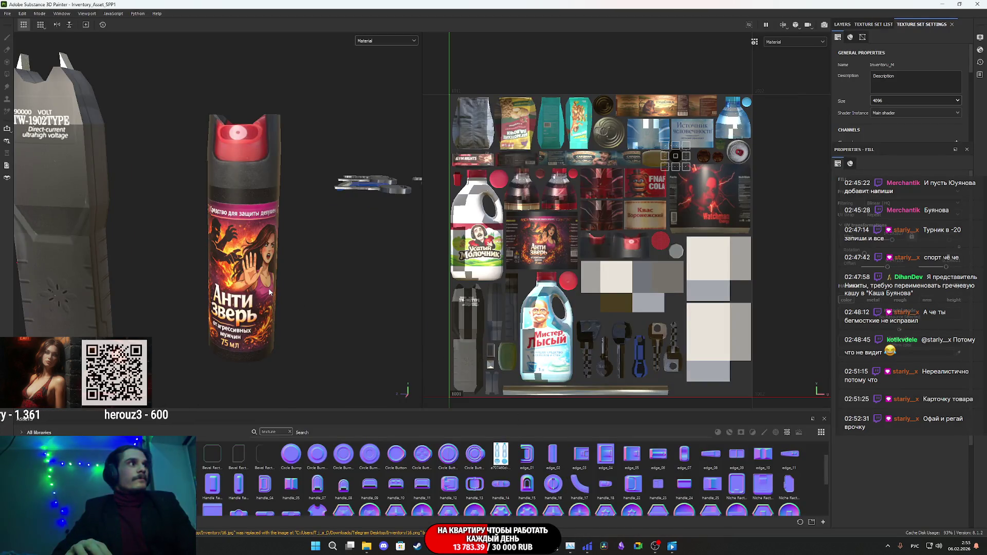
scroll(270, 292, "down", 5)
Step: Orbit to the Источник water bottle and switch the viewport channel from Material to Base color
middle_click_drag(367, 295, 268, 273, "alt")
scroll(327, 292, "up", 5)
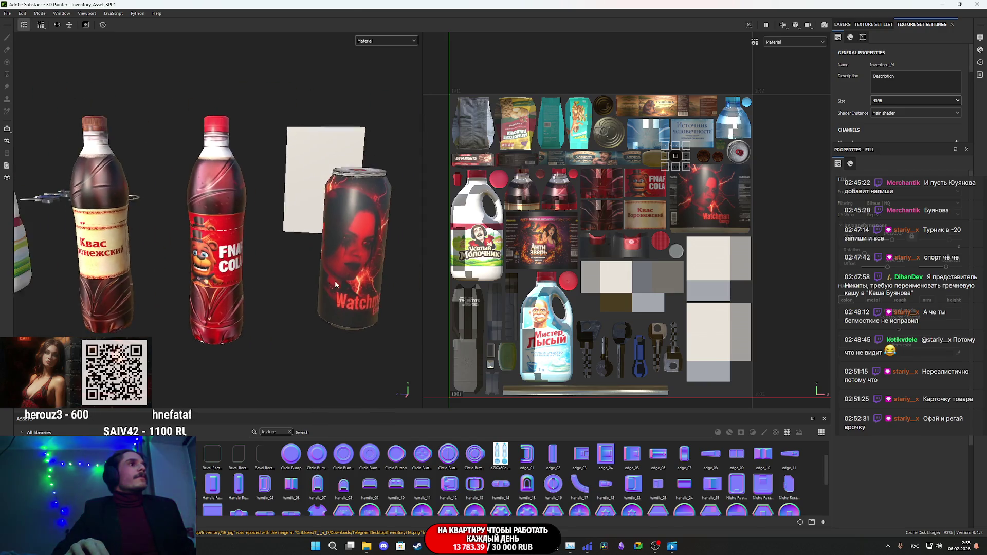
scroll(267, 273, "up", 2)
scroll(291, 285, "up", 3)
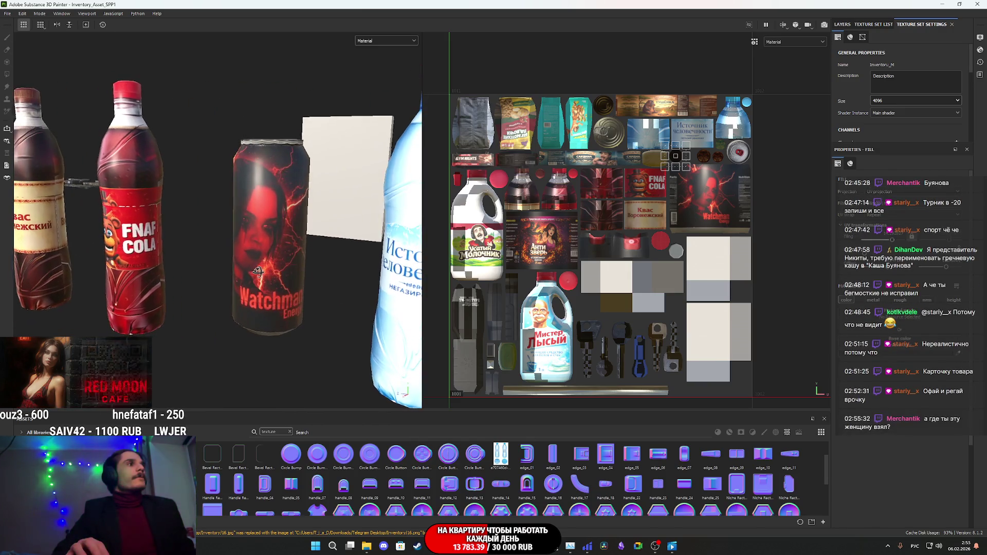
left_click_drag(291, 284, 203, 258, "alt")
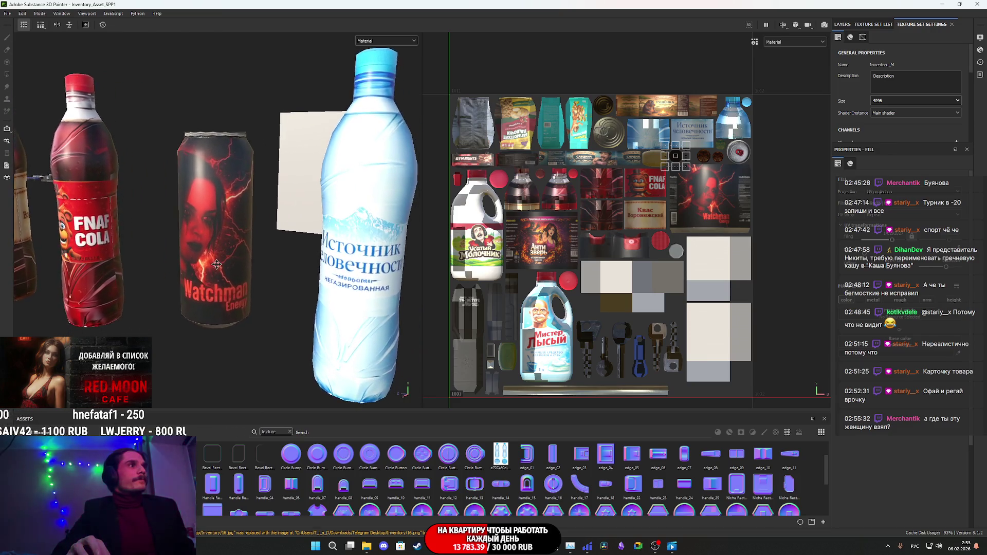
left_click(386, 40)
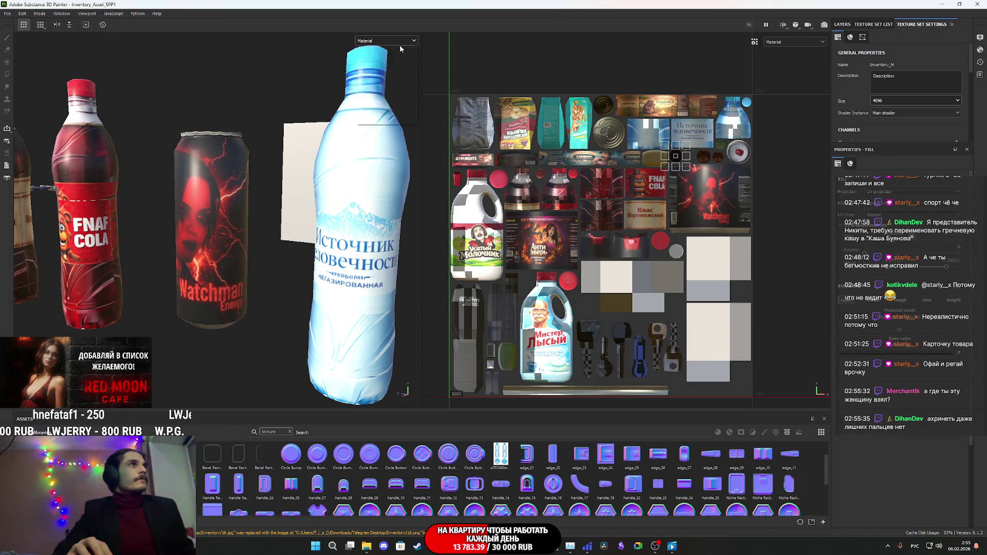
left_click(370, 73)
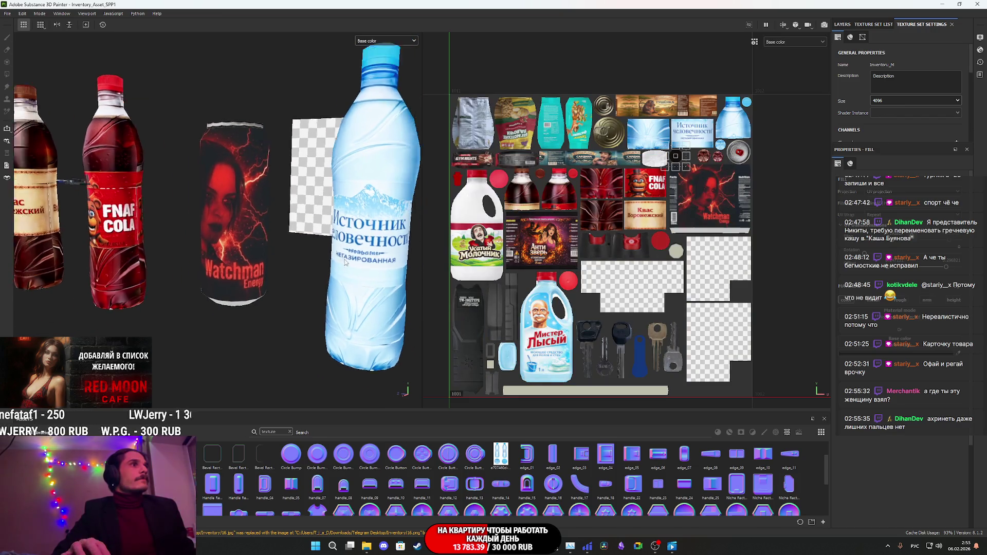
scroll(365, 93, "down", 3)
Step: Orbit the viewport so the Тарзанские Фисташки pack faces front and upright
middle_click_drag(243, 232, 104, 241)
mouse_move(104, 241)
left_mouse_down("alt")
mouse_move(356, 263)
mouse_move(377, 255)
mouse_move(382, 269)
mouse_move(338, 247)
mouse_move(367, 252)
left_mouse_up("alt")
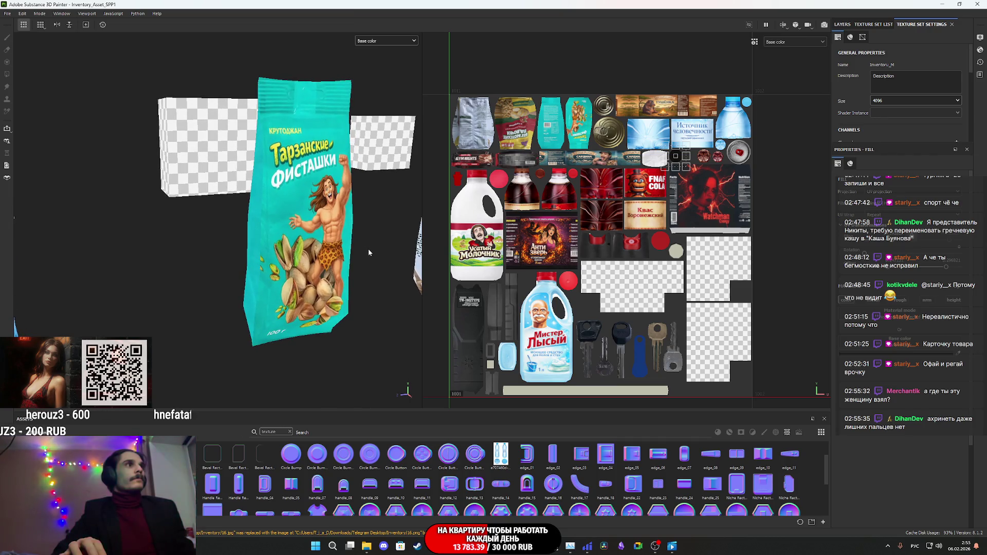
left_click_drag(377, 291, 379, 276, "alt")
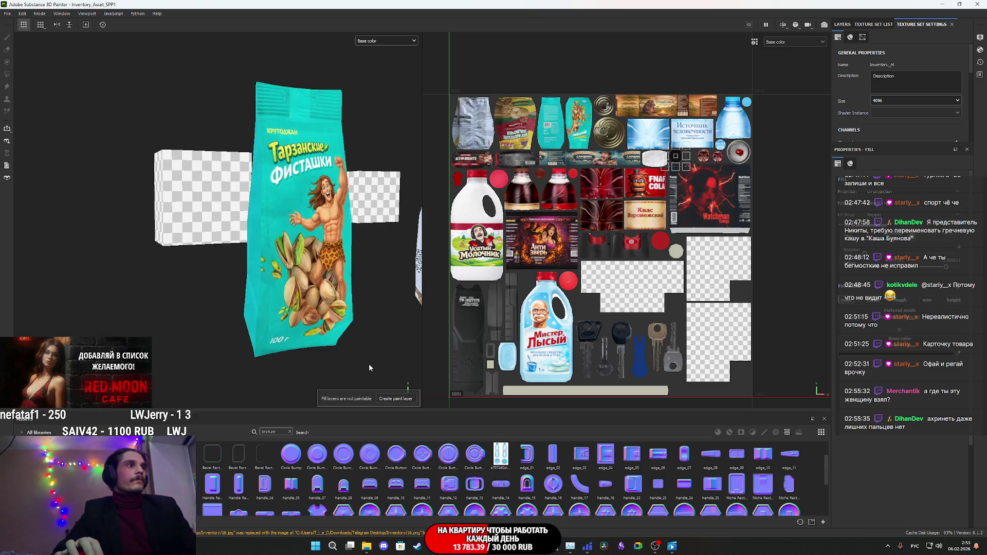
Step: Snip a screenshot around the pistachio pack and paste it into the ChatGPT message box
key("super+shift+s")
left_click_drag(375, 366, 217, 68)
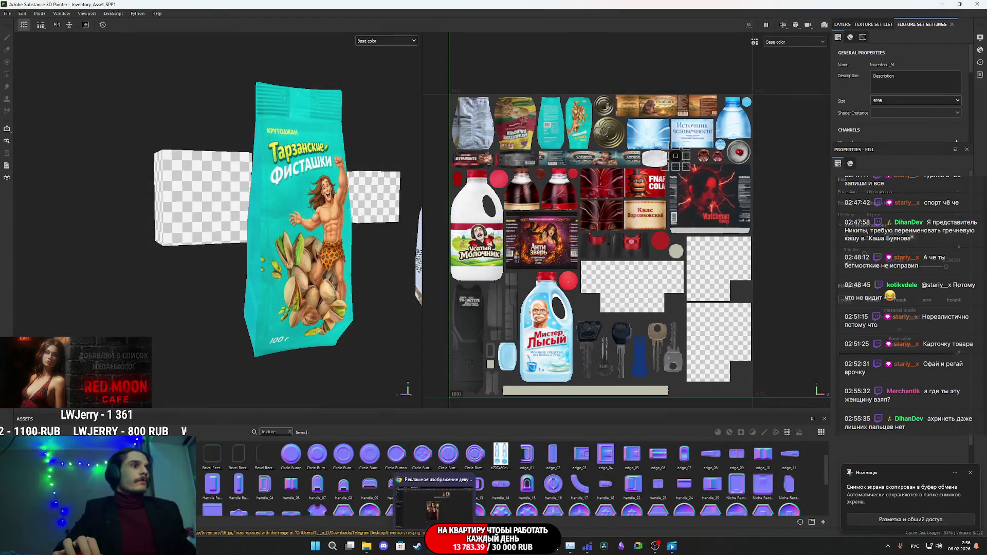
left_click(434, 547)
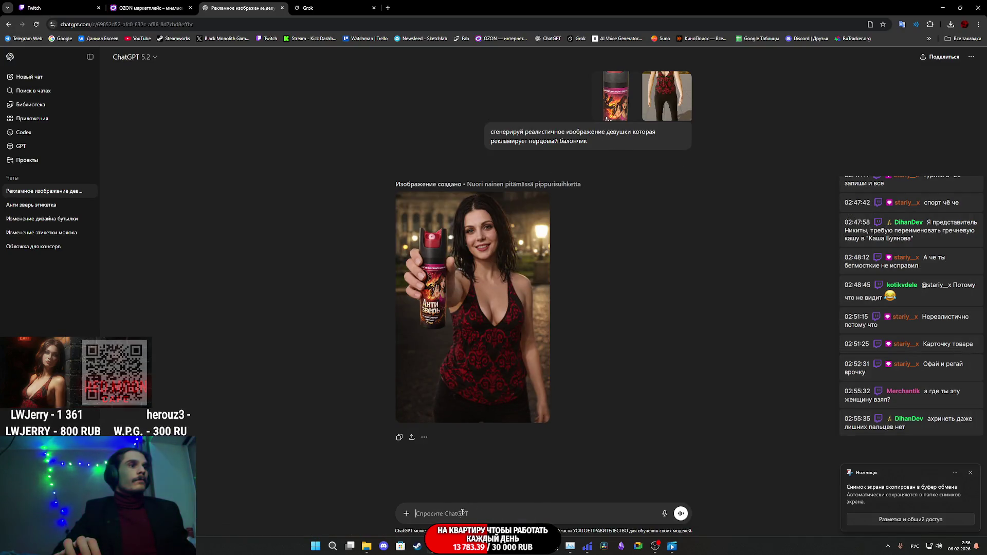
key("ctrl+v")
mouse_move(588, 137)
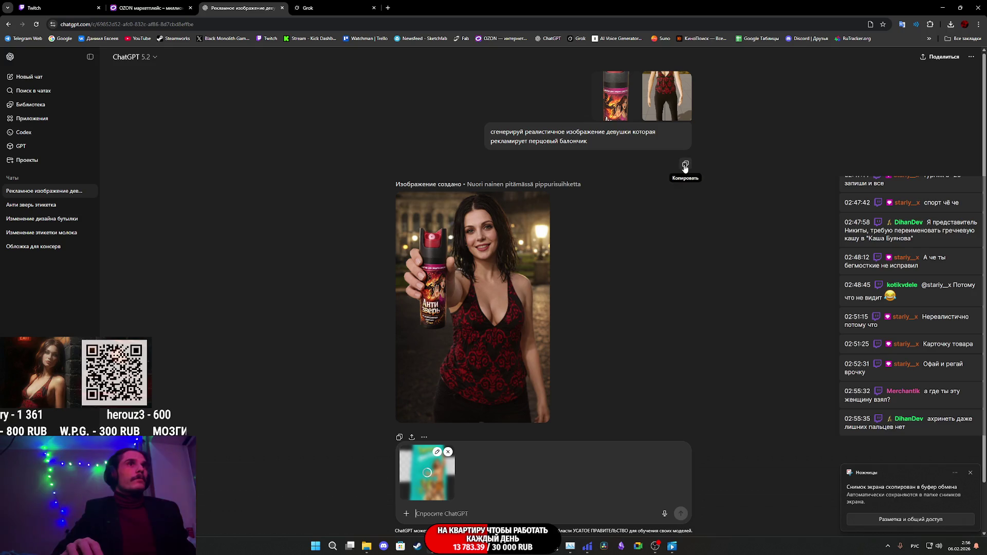
Step: Reuse the pepper spray prompt with the woman image attached, reworded for the pistachio pack, and send it
type("сгенерируй реалистичное изображение девушки которая рекламирует перцовый балончик")
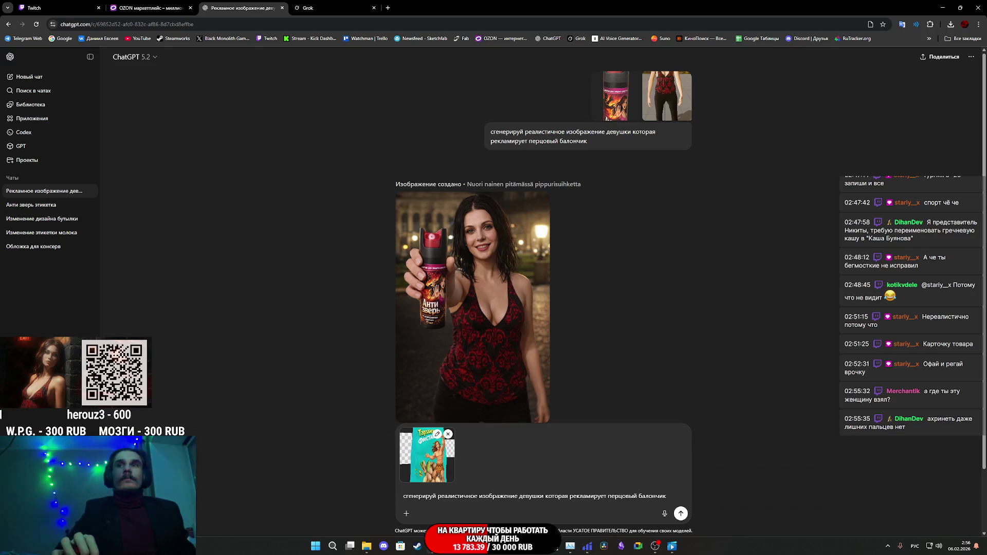
left_click_drag(479, 347, 496, 457)
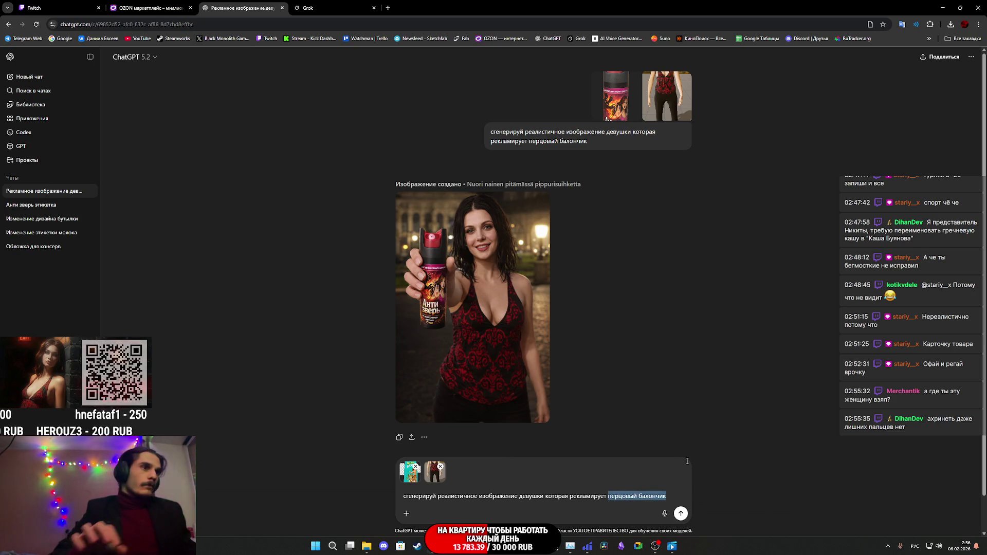
type("аш")
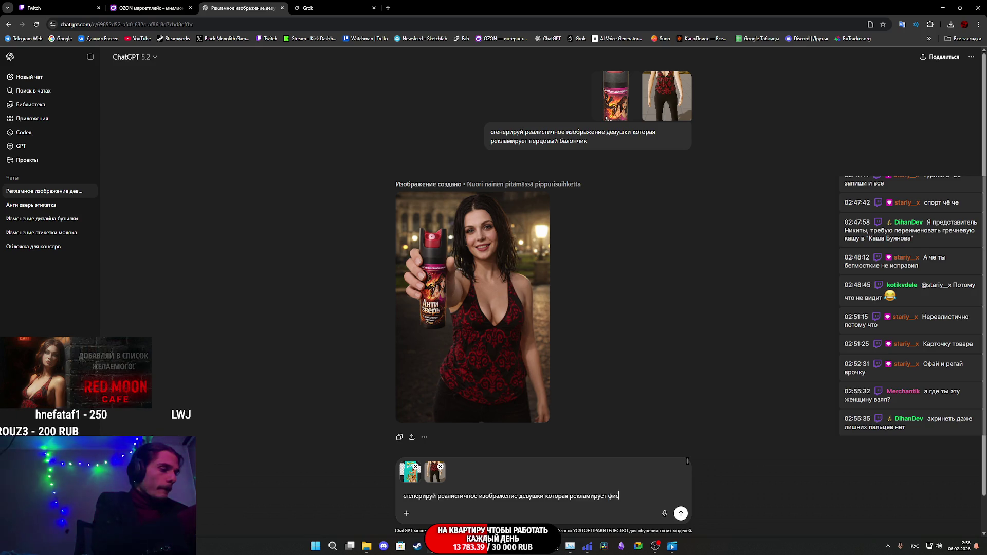
type("ки и в")
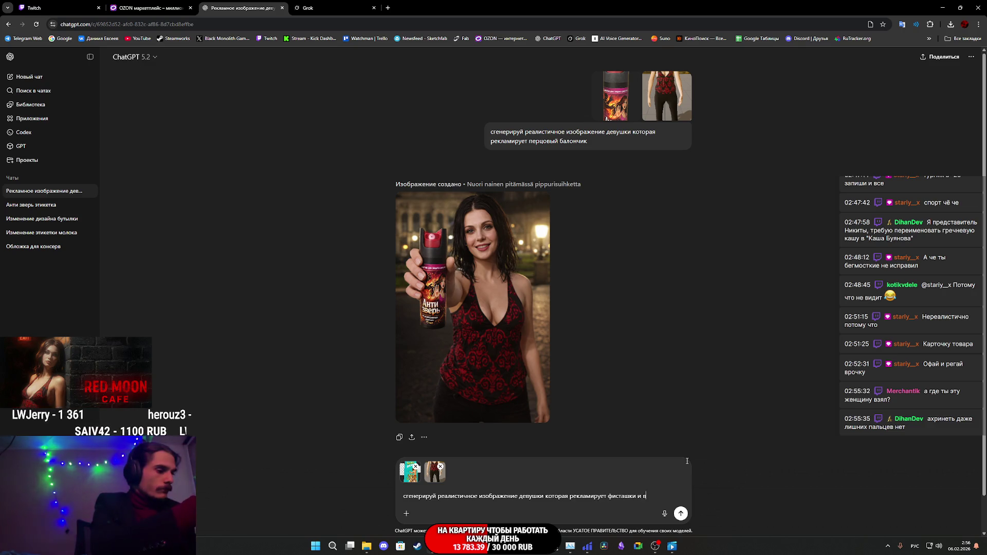
type("идно как ")
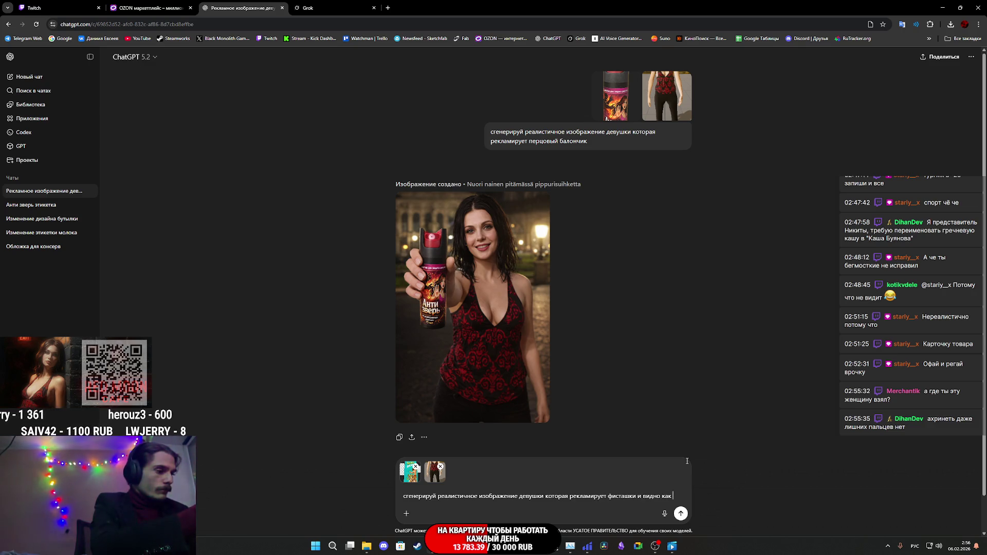
type("она ко")
key("BackSpace")
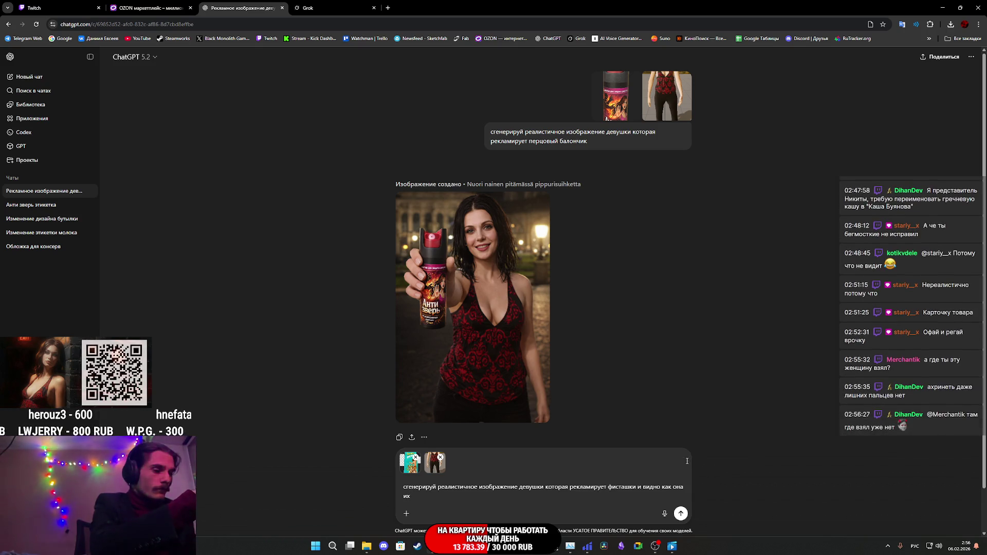
key("Return")
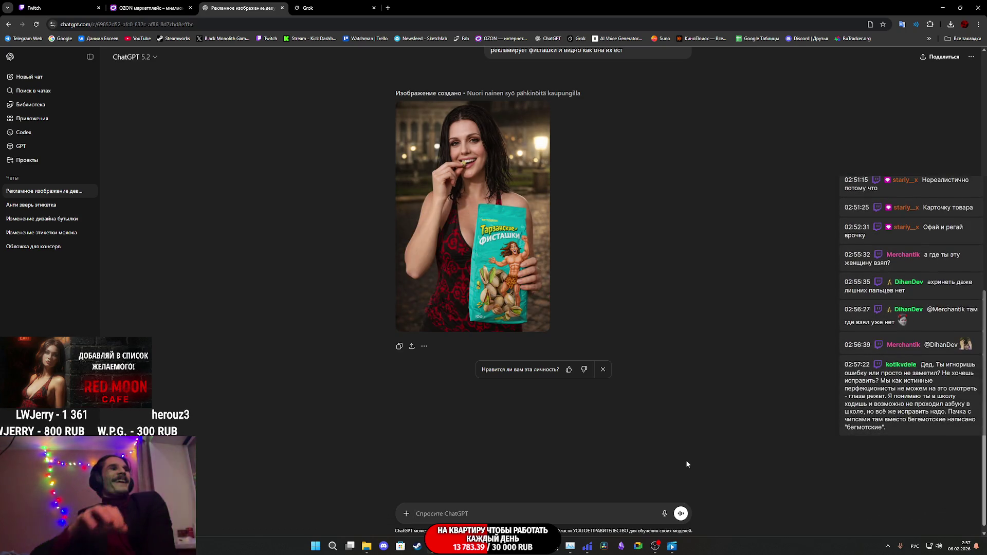
Step: View the generated pistachio ad image full size, then return to Substance 3D Painter
left_click(468, 198)
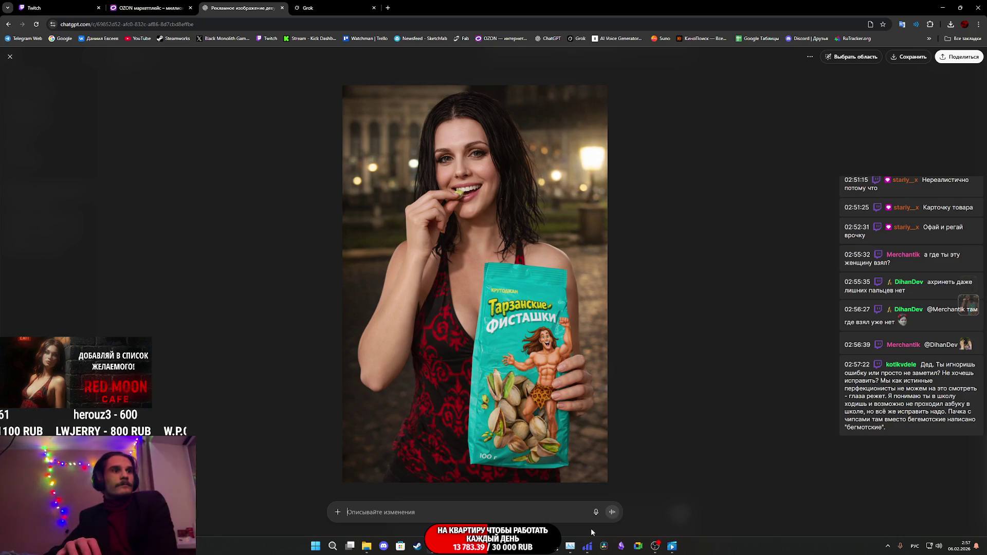
left_click(539, 506)
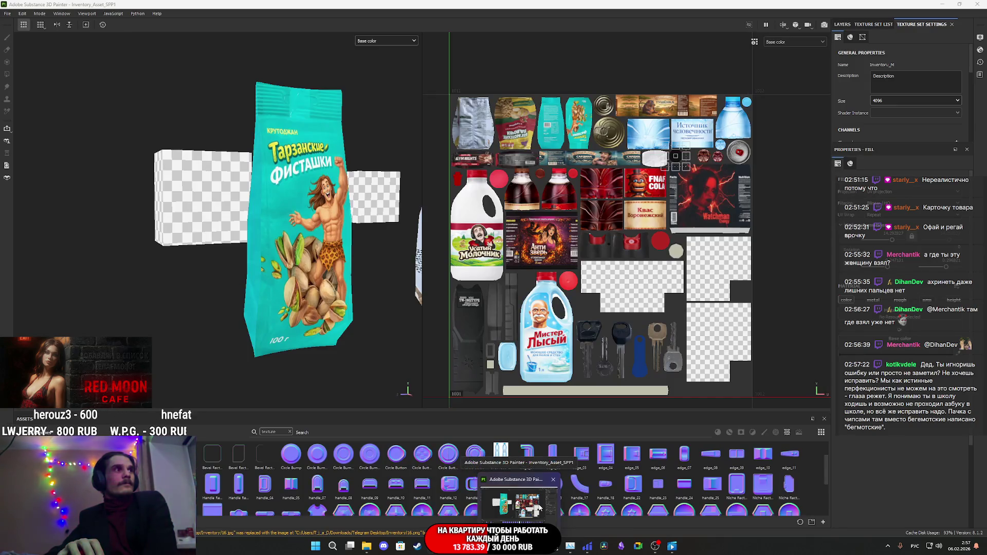
scroll(289, 181, "down", 3)
scroll(341, 185, "down", 2)
scroll(221, 223, "up", 5)
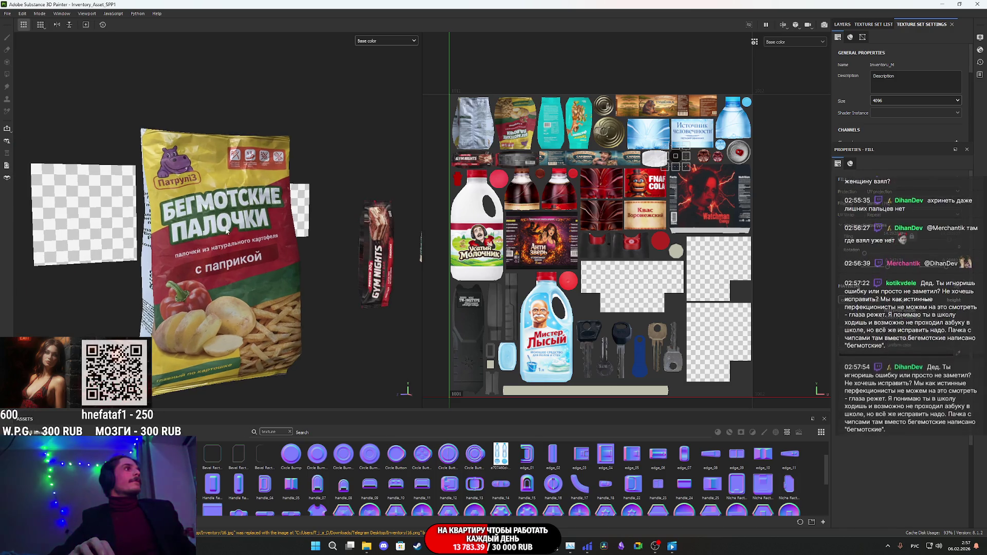
Step: Set the texture set Size to 1024 in Texture Set Settings, then go back to the pistachio ad in Chrome
left_click(891, 101)
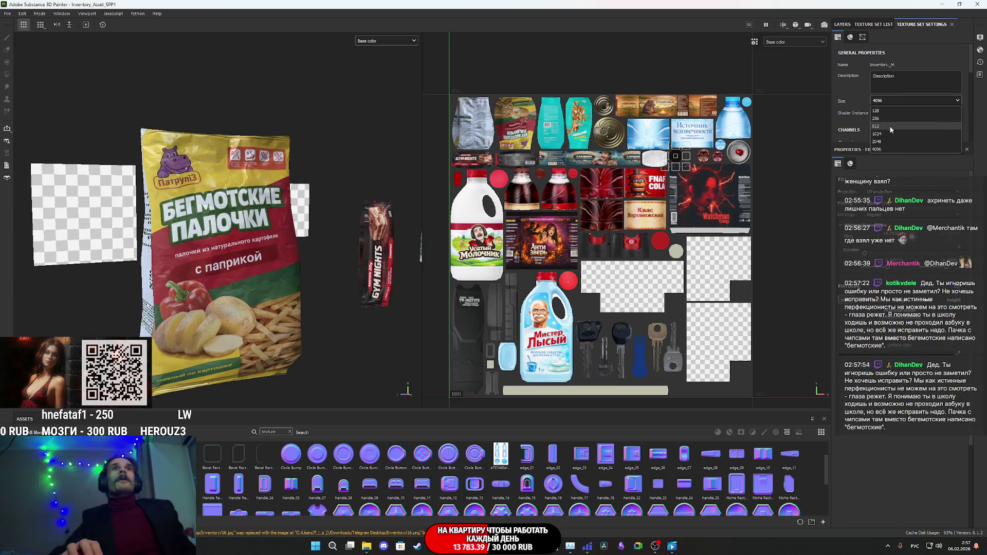
left_click(887, 135)
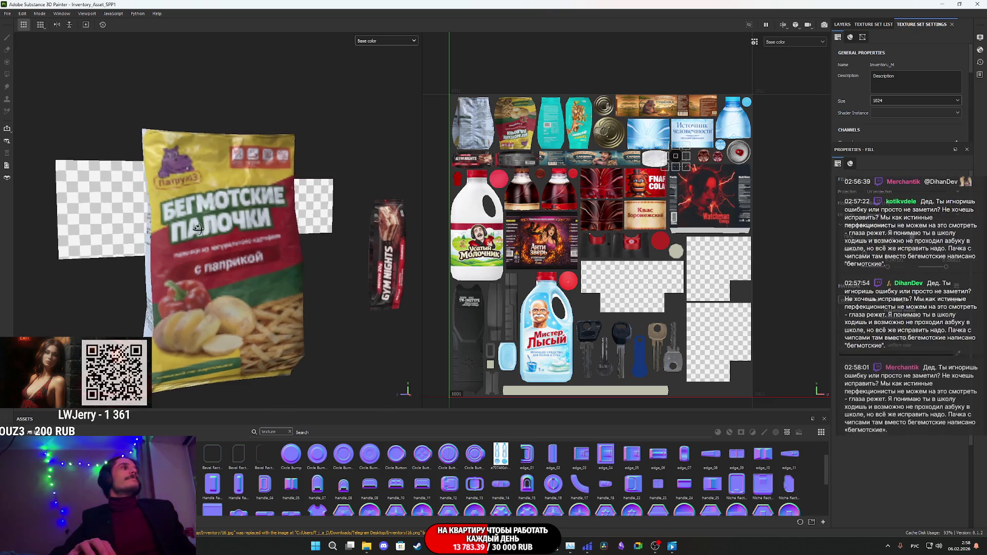
left_click_drag(207, 230, 195, 237, "alt")
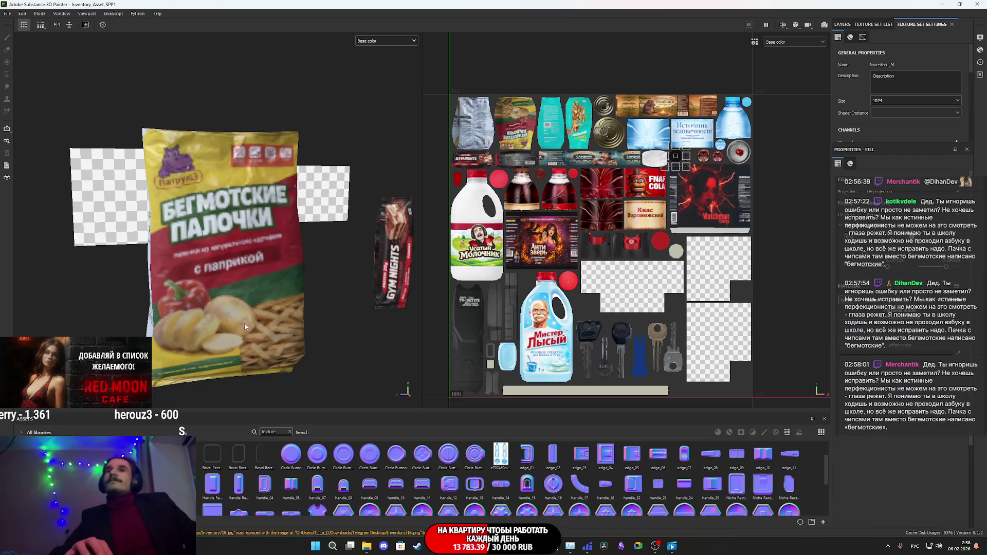
scroll(351, 329, "up", 2)
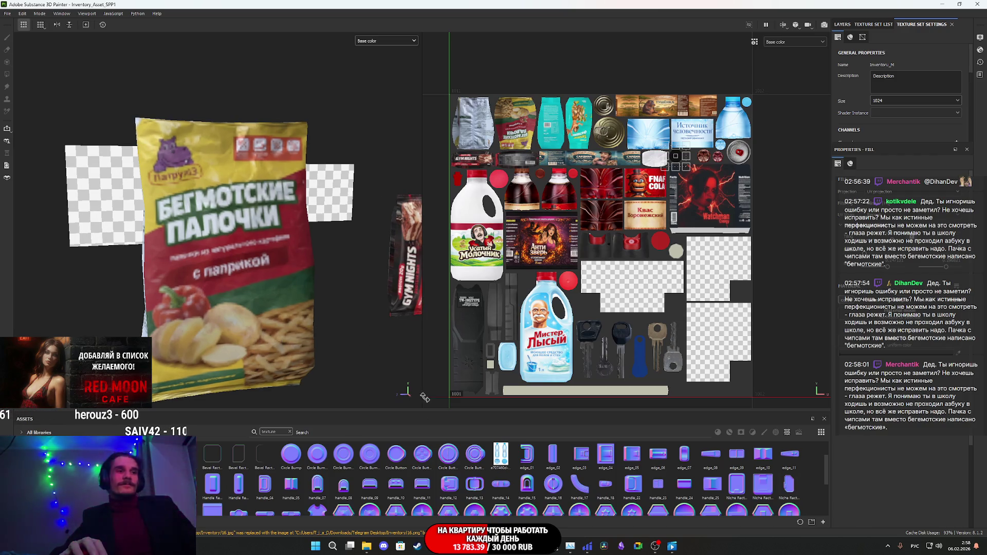
left_click(432, 505)
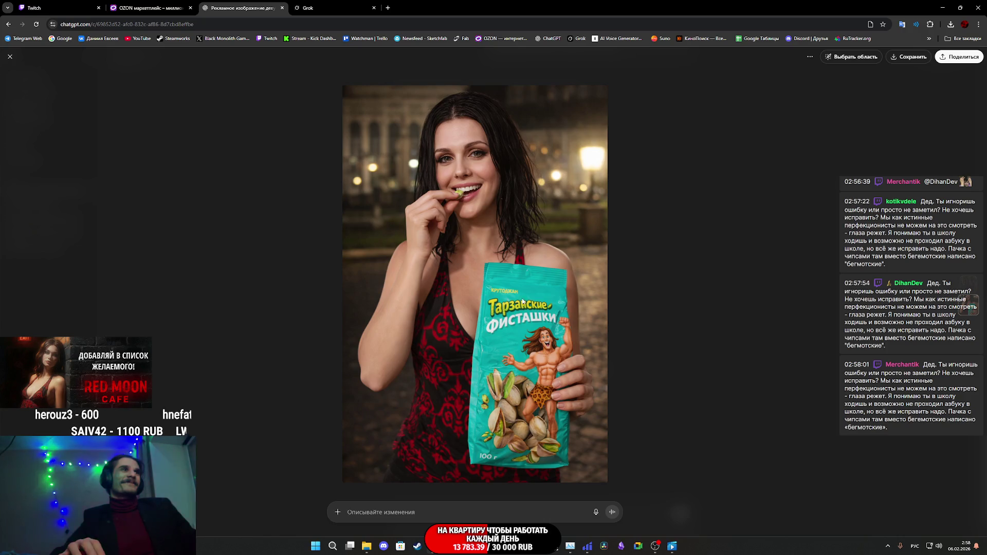
Step: Drop the ChatGPT pistachio ad image onto Grok Imagine to generate an animated video
left_click(333, 8)
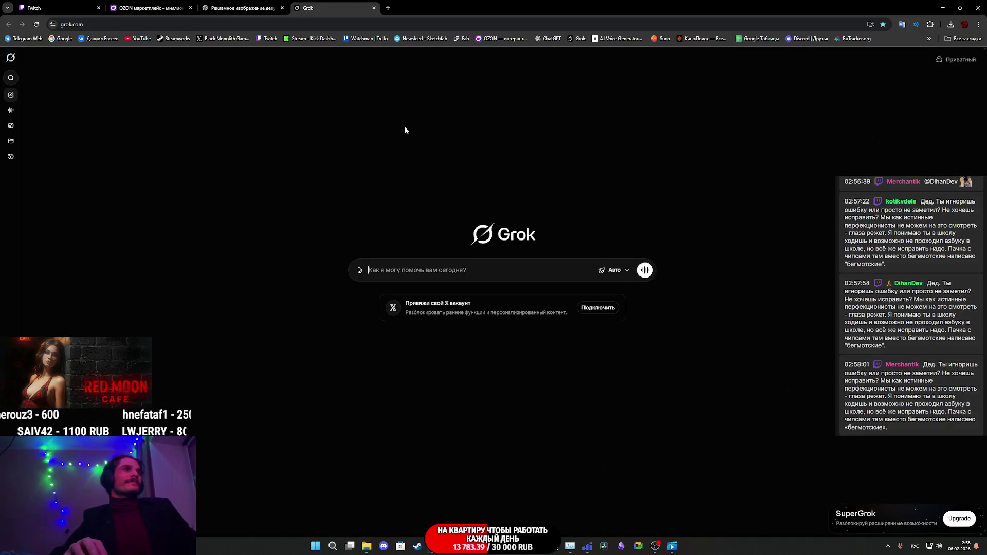
left_click(10, 125)
left_click(265, 7)
mouse_move(466, 282)
left_mouse_down()
mouse_move(420, 205)
mouse_move(479, 303)
left_mouse_up()
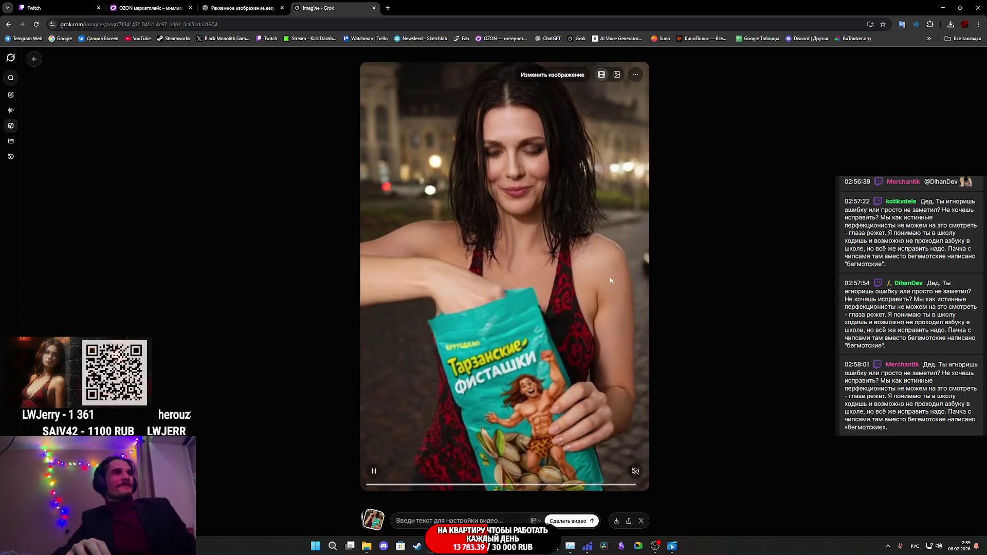
left_click(635, 470)
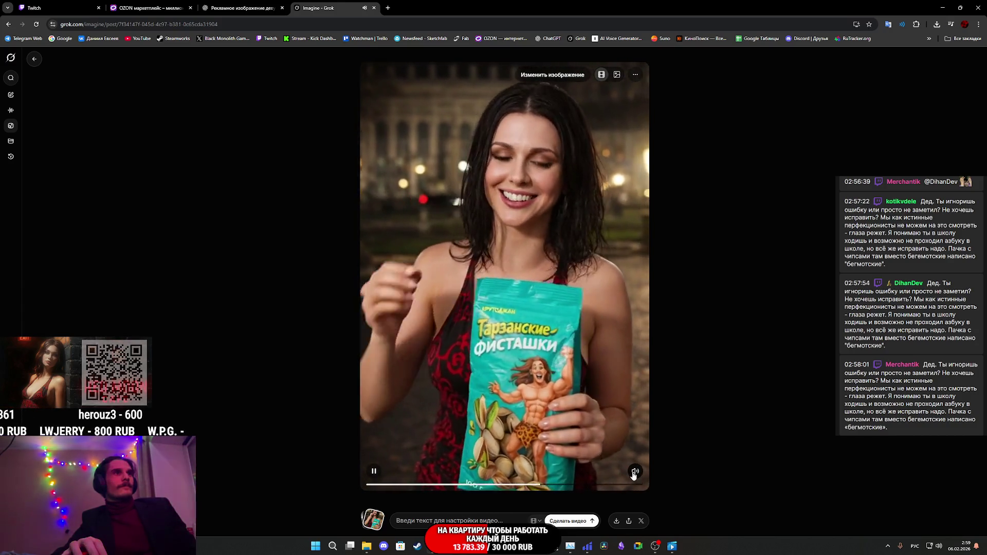
left_click(634, 473)
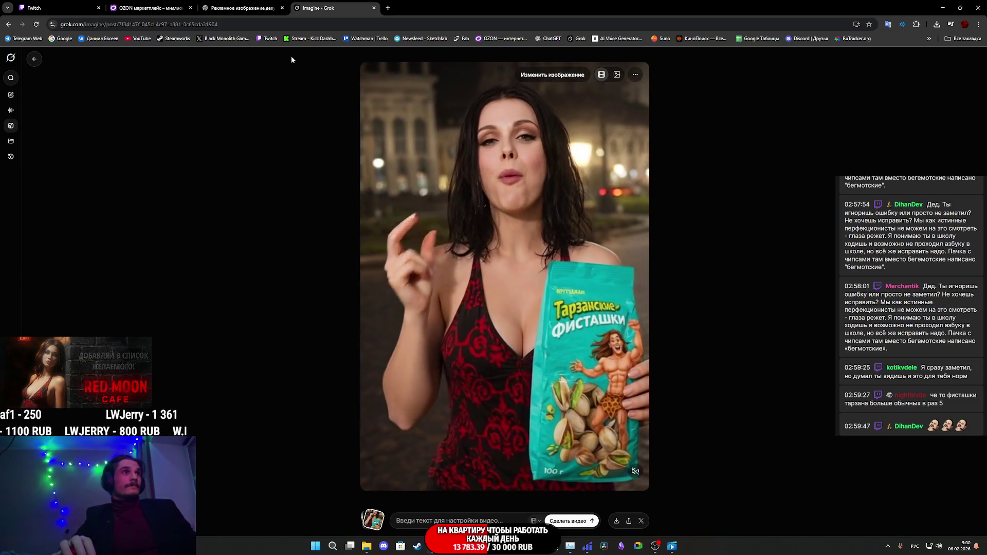
left_click(234, 7)
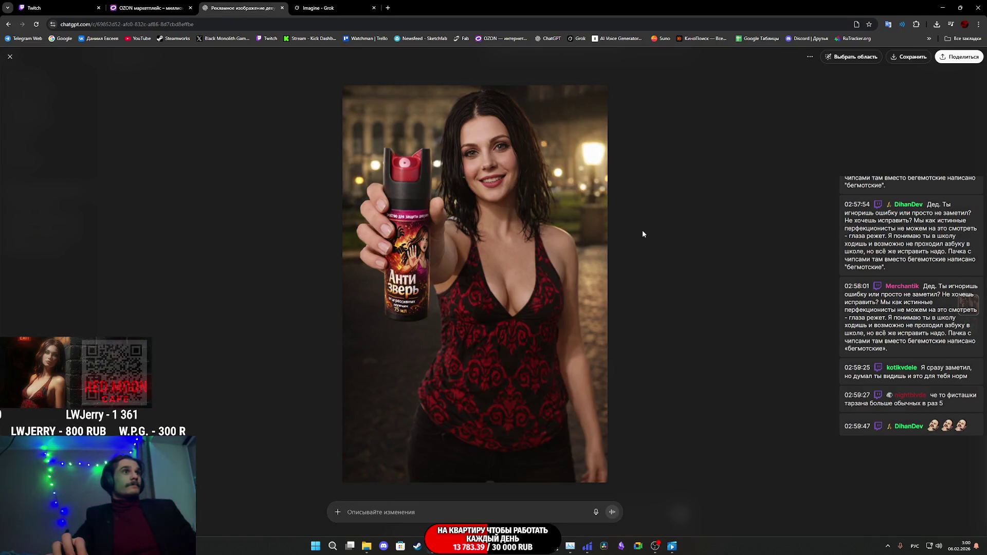
Step: Copy the Антизверь pepper spray ad image from ChatGPT and switch to Grok
right_click(527, 226)
left_click(576, 258)
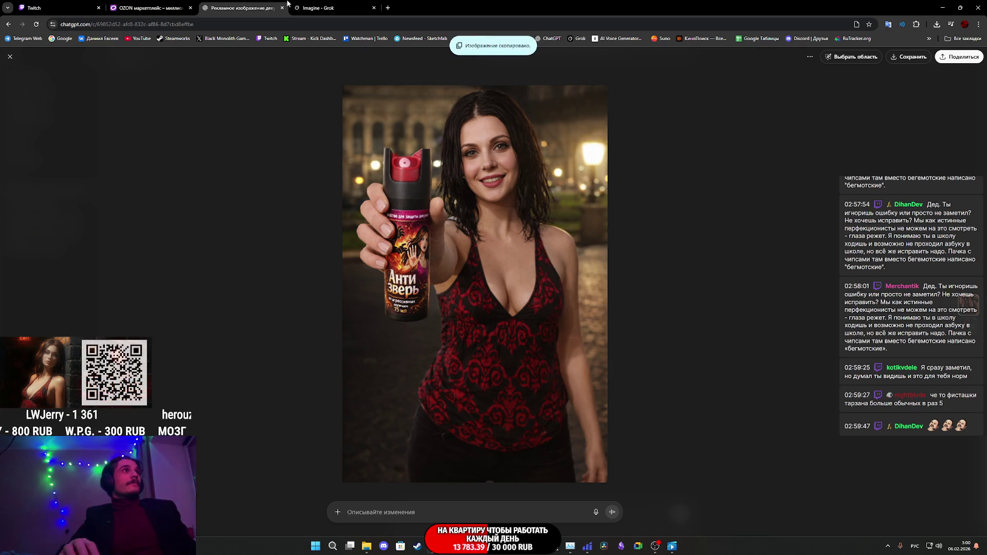
left_click(340, 6)
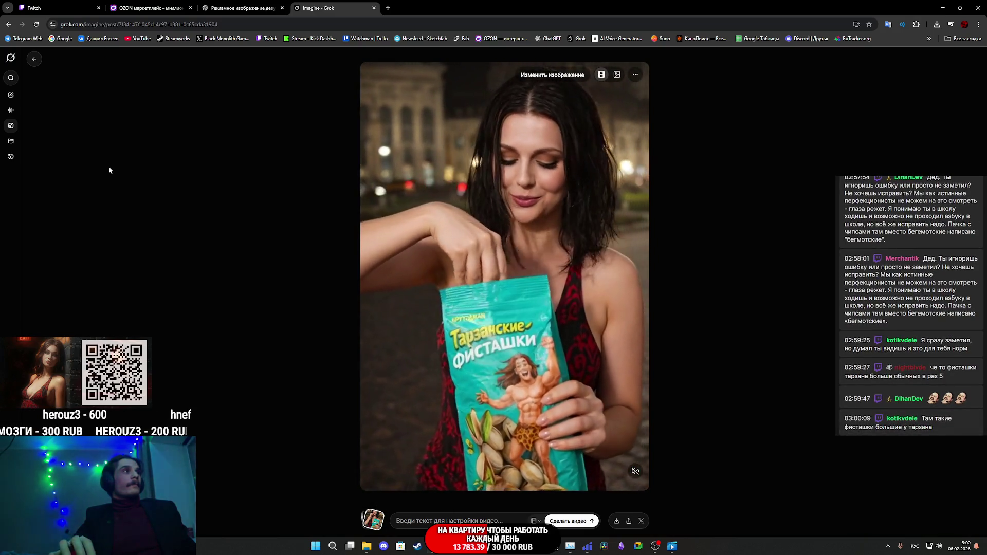
Step: Return to the Grok Imagine gallery, ready for a new video from the pepper spray image
left_click(34, 57)
left_click(237, 6)
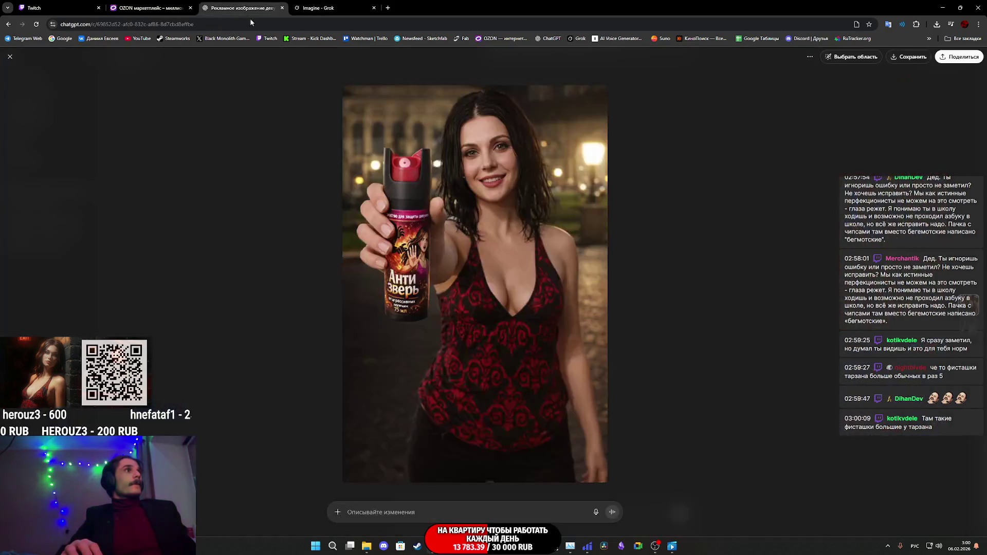
left_click(335, 10)
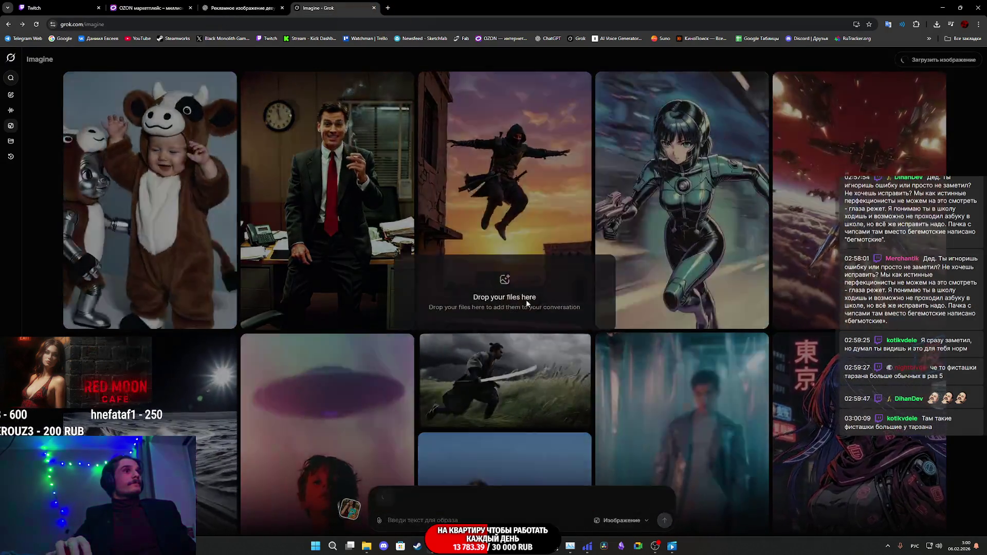
Step: Drop the copied pepper spray image onto the Imagine gallery to generate its video
left_click_drag(400, 85, 526, 300)
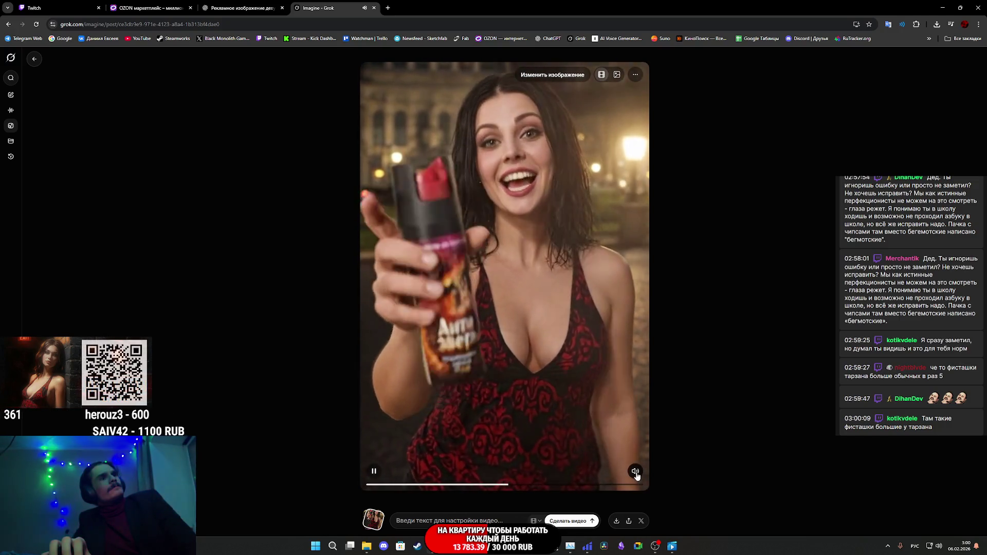
mouse_move(505, 276)
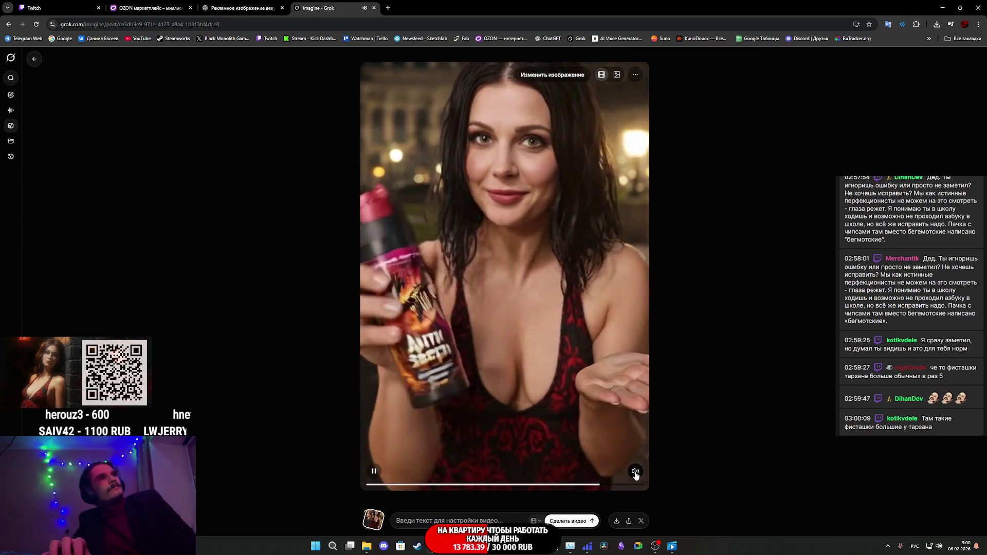
Step: Play the pepper spray video with sound, then close the Grok Imagine tab
left_click(636, 471)
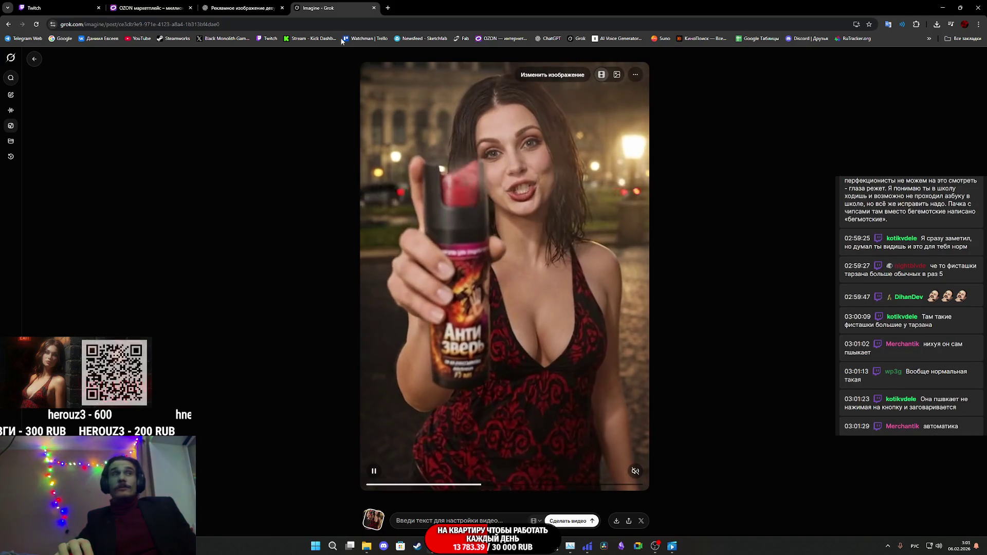
middle_click(325, 4)
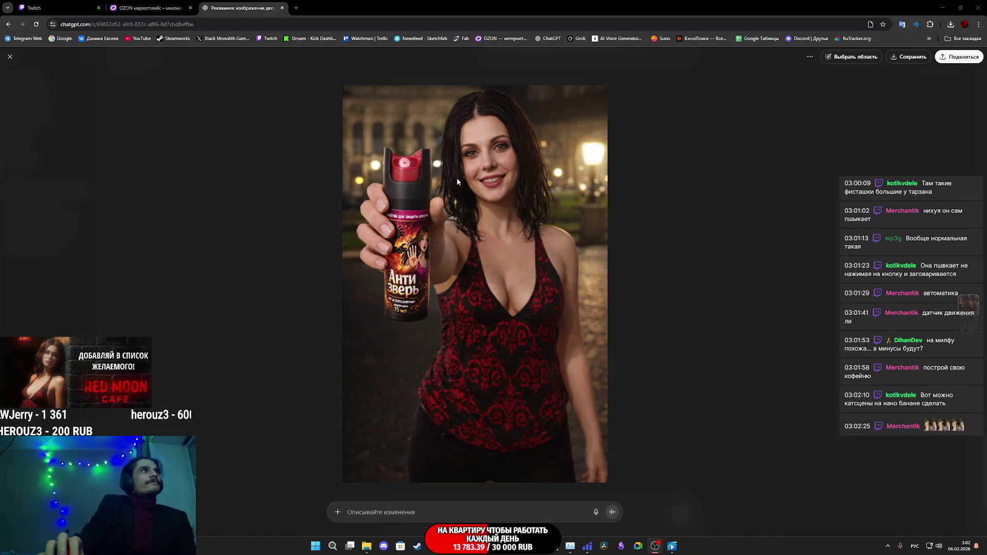
Step: Close the ChatGPT pepper spray ad image page so the OZON marketplace shows
middle_click(246, 3)
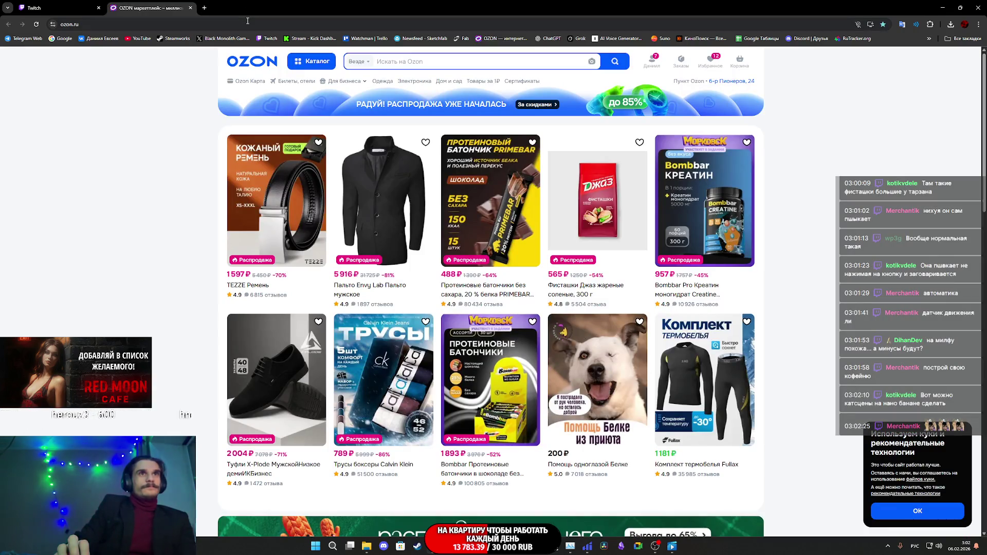
Step: Close the OZON page and return from the Twitch dashboard to the Substance Painter project
middle_click(162, 4)
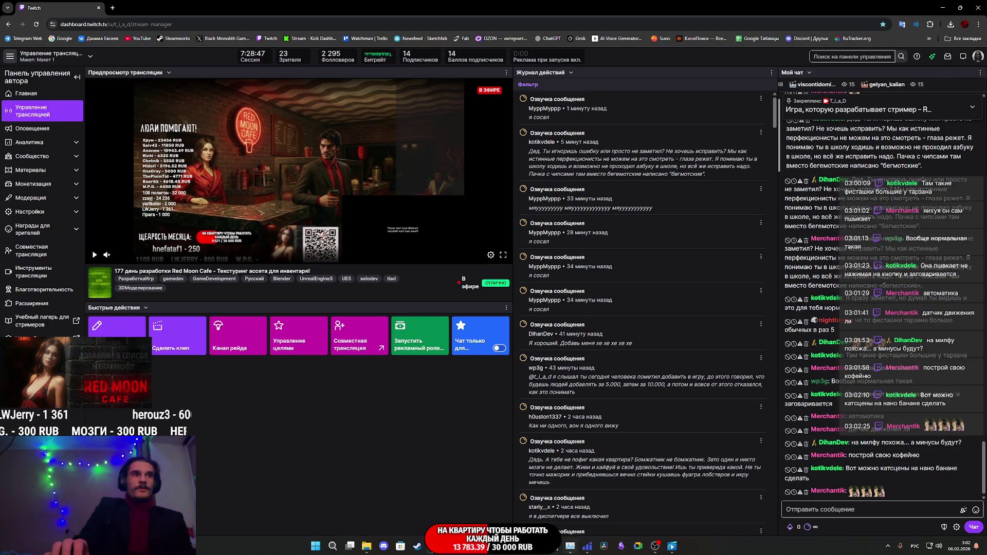
mouse_move(517, 547)
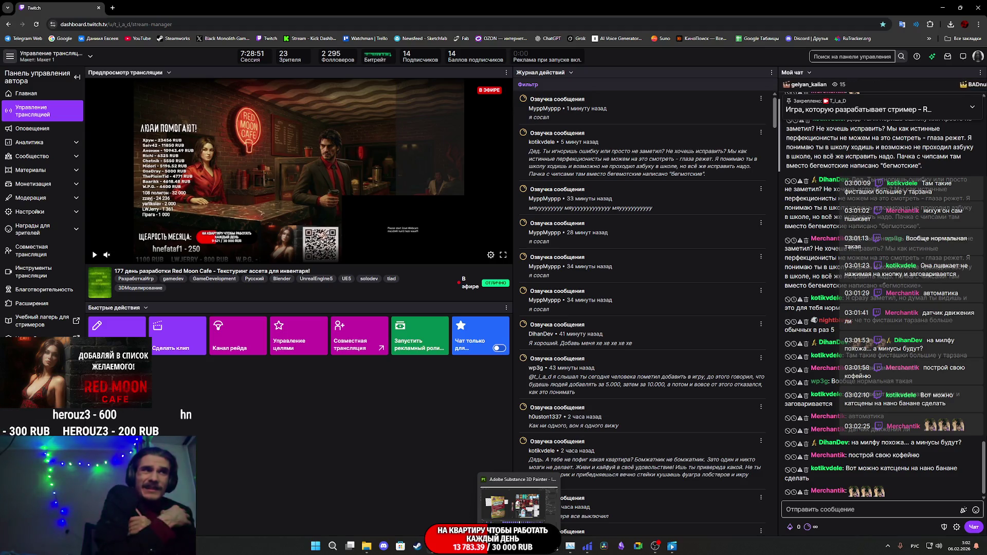
left_click(519, 505)
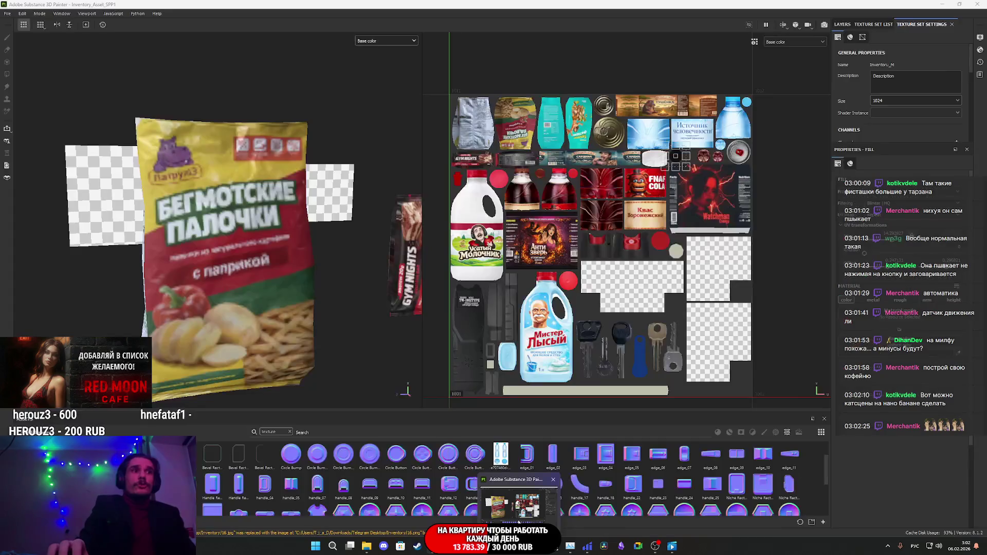
left_click(518, 506)
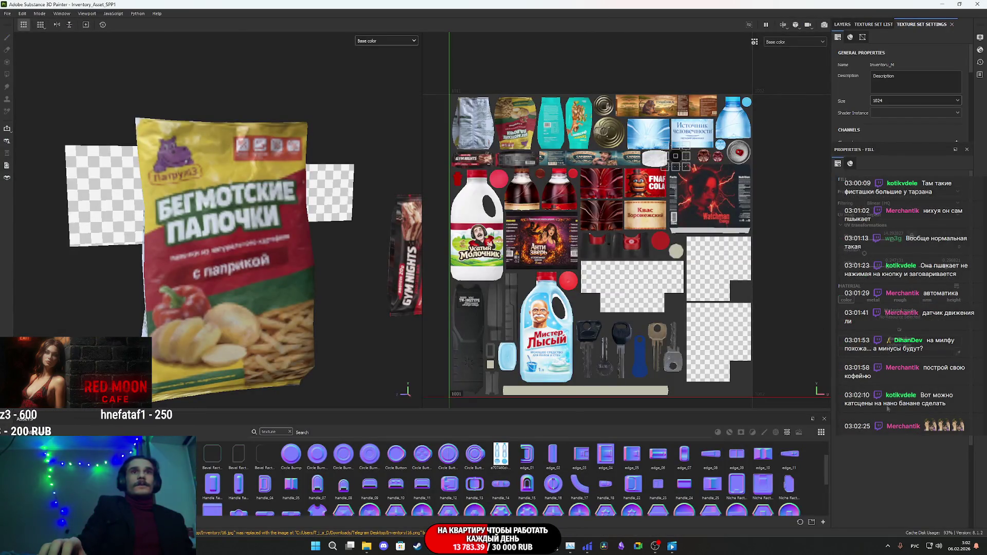